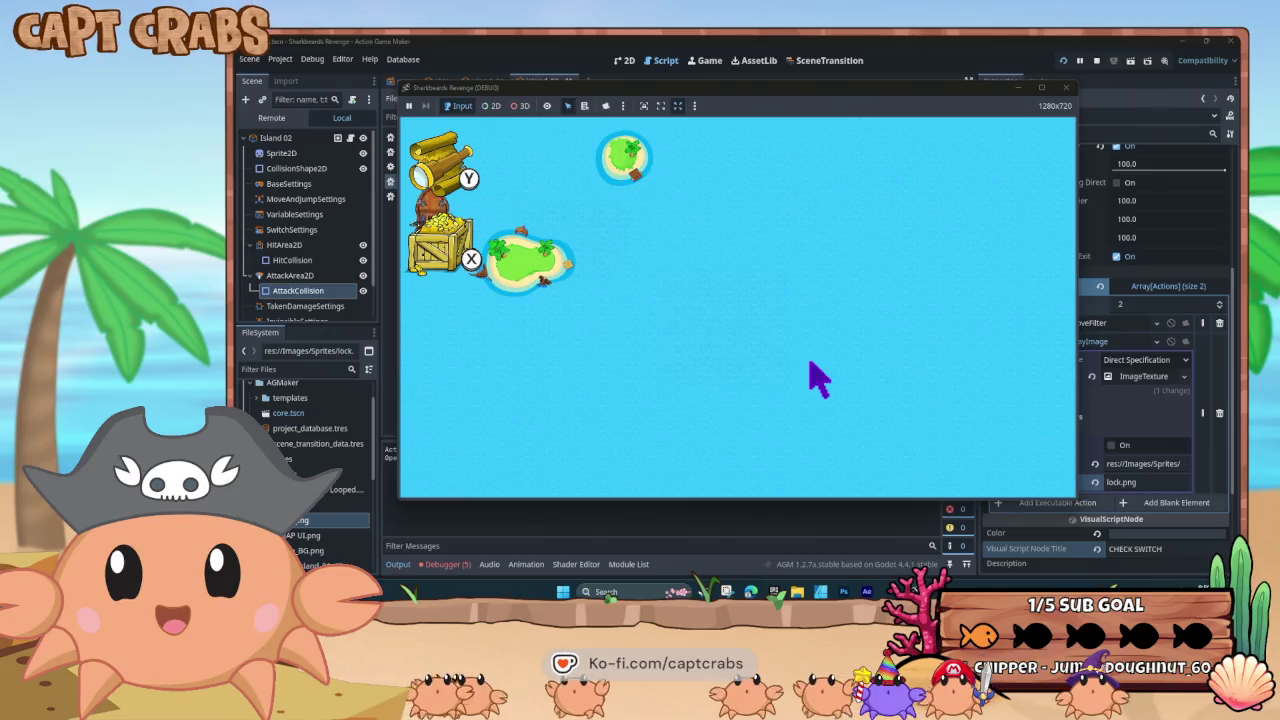
key(Up)
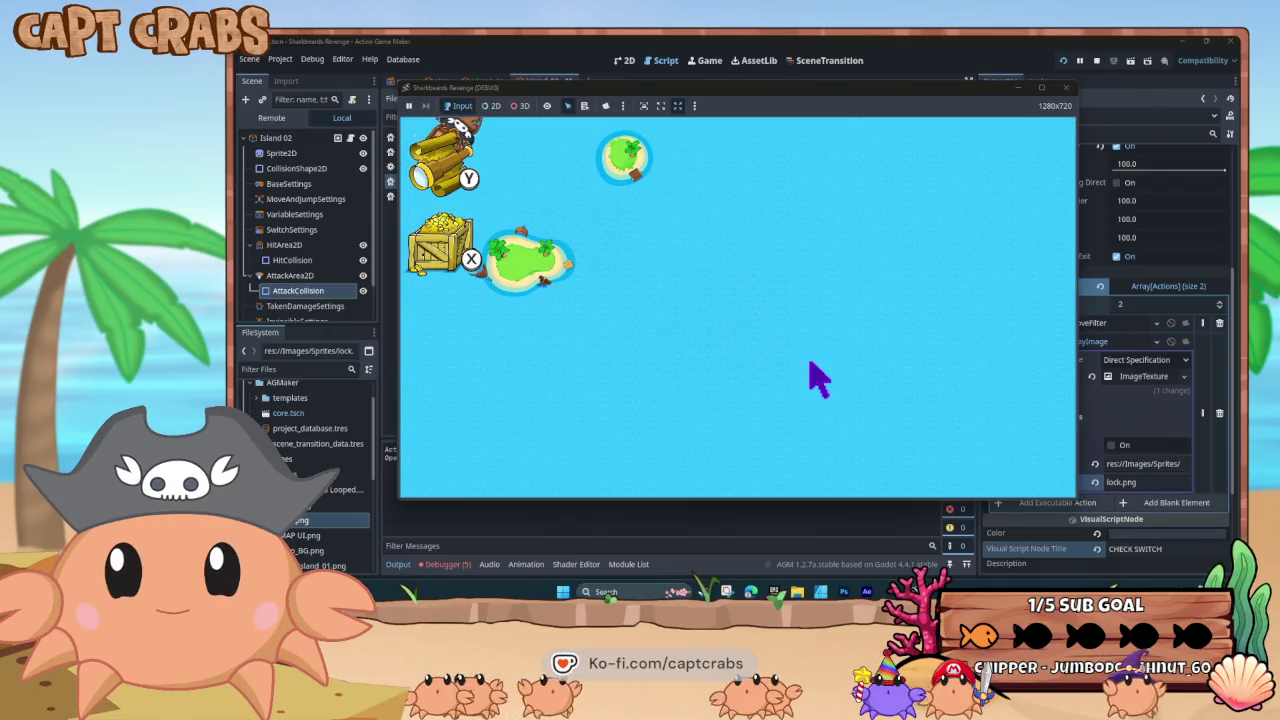
Sail the ship up past the crate, around the small island and back, then close the test game
key(Right)
key(Down)
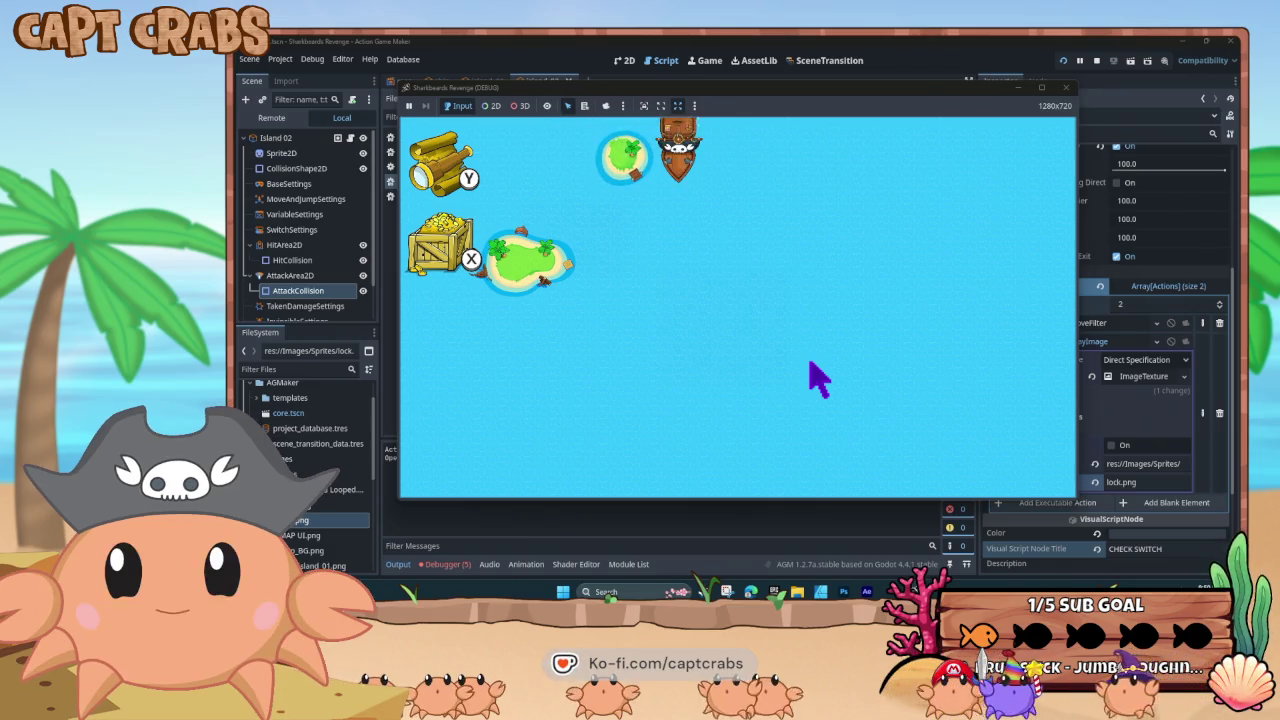
key(Left)
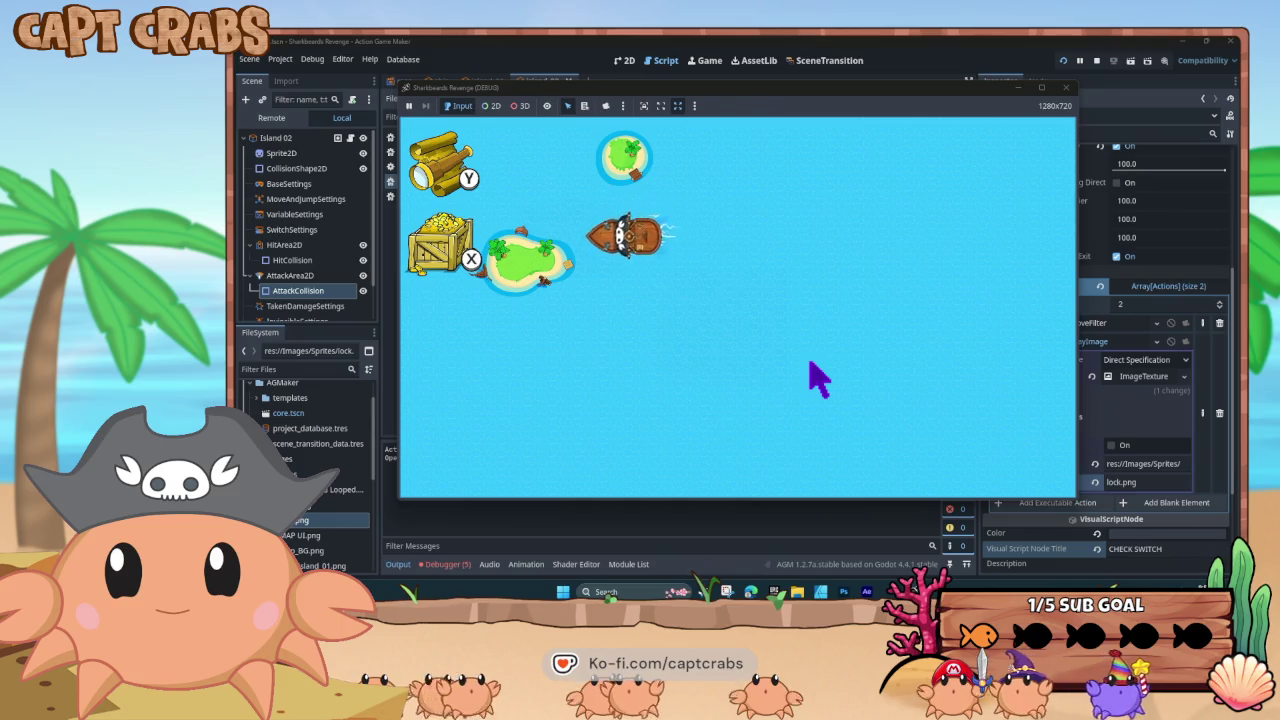
key(Up)
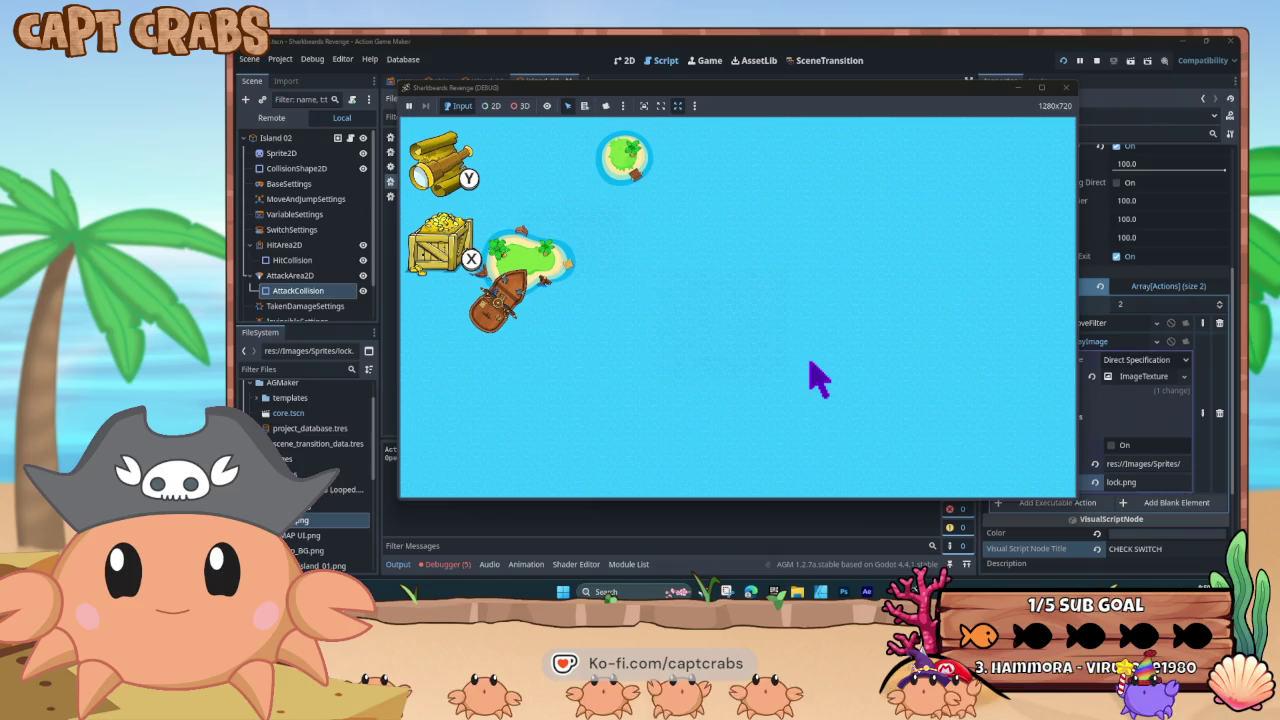
click(1066, 88)
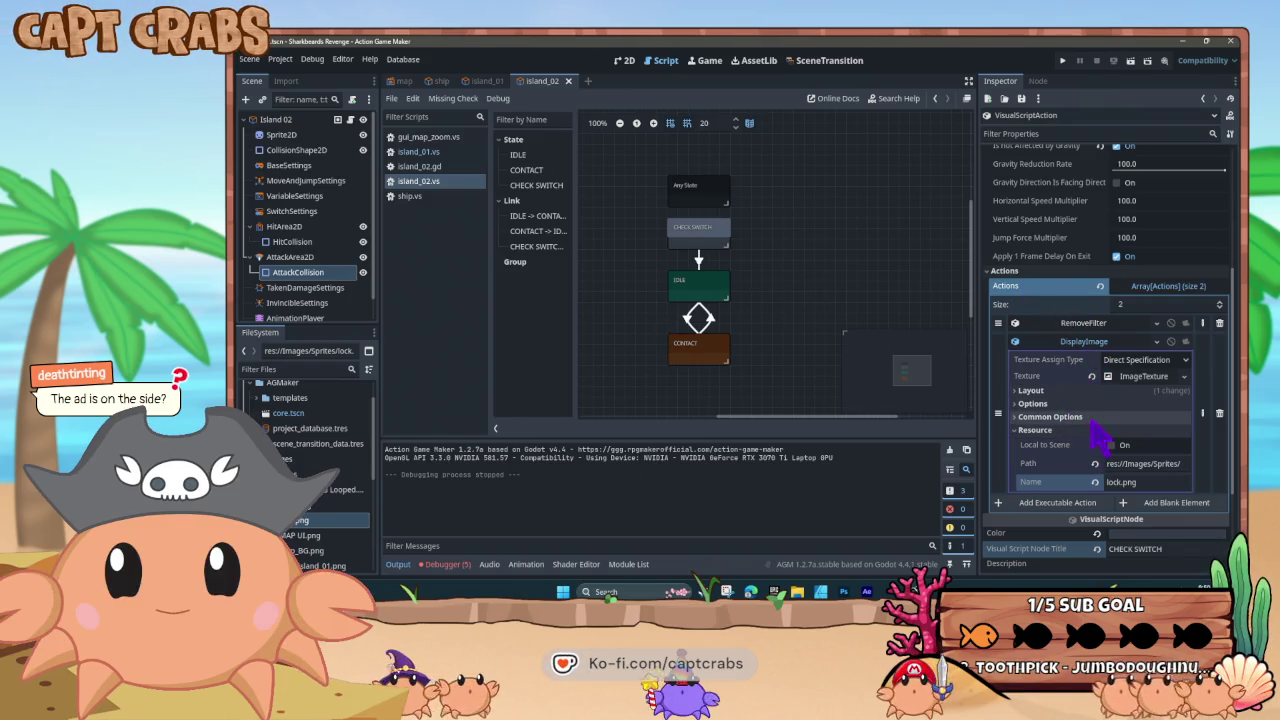
click(1022, 405)
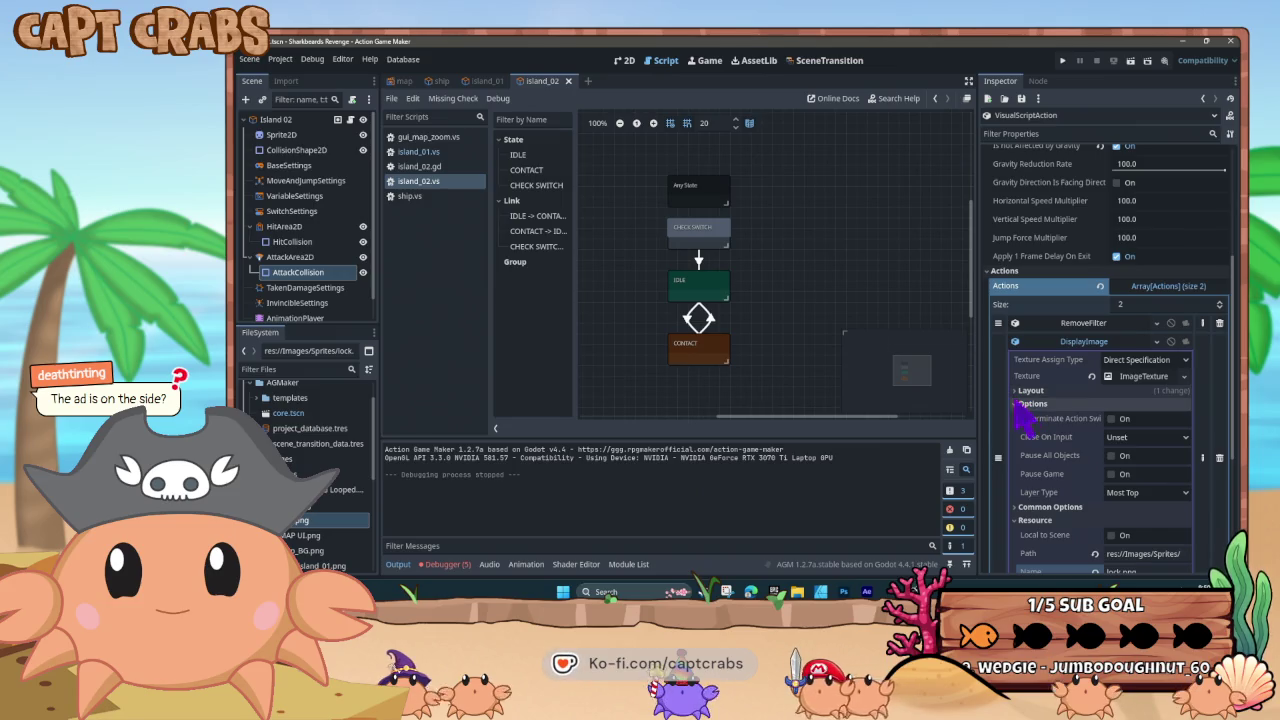
click(1145, 437)
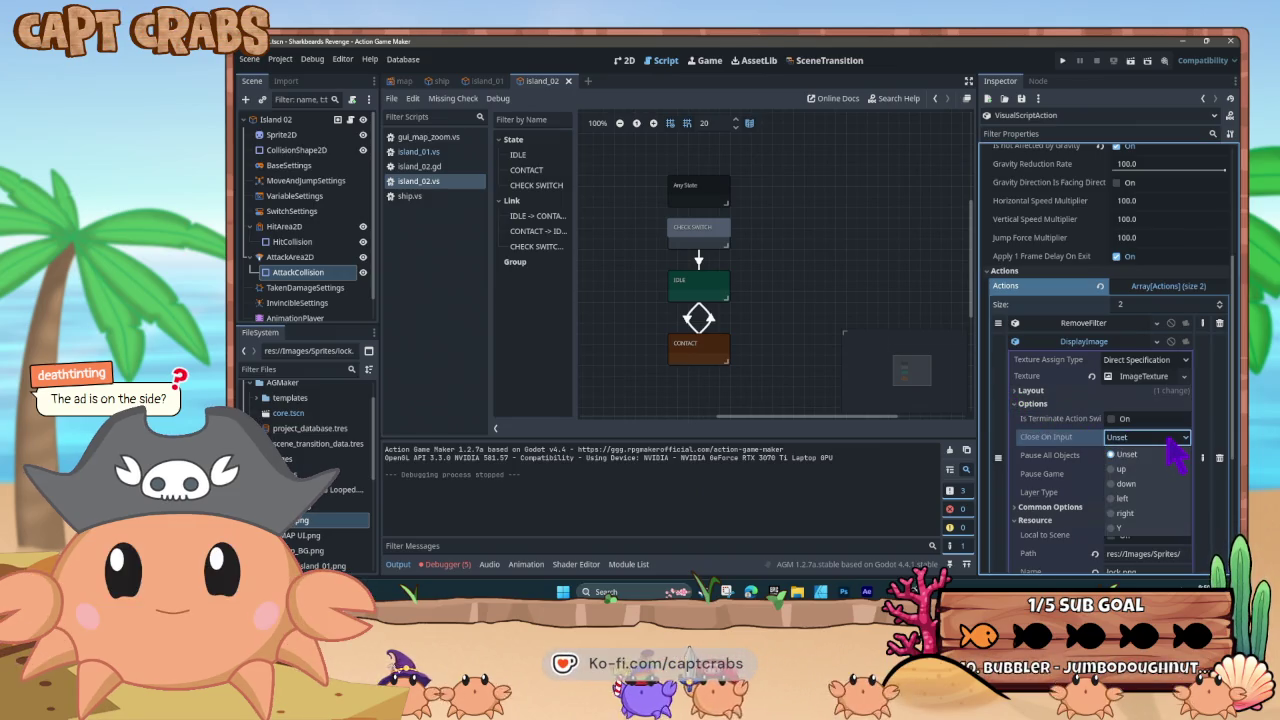
click(1166, 438)
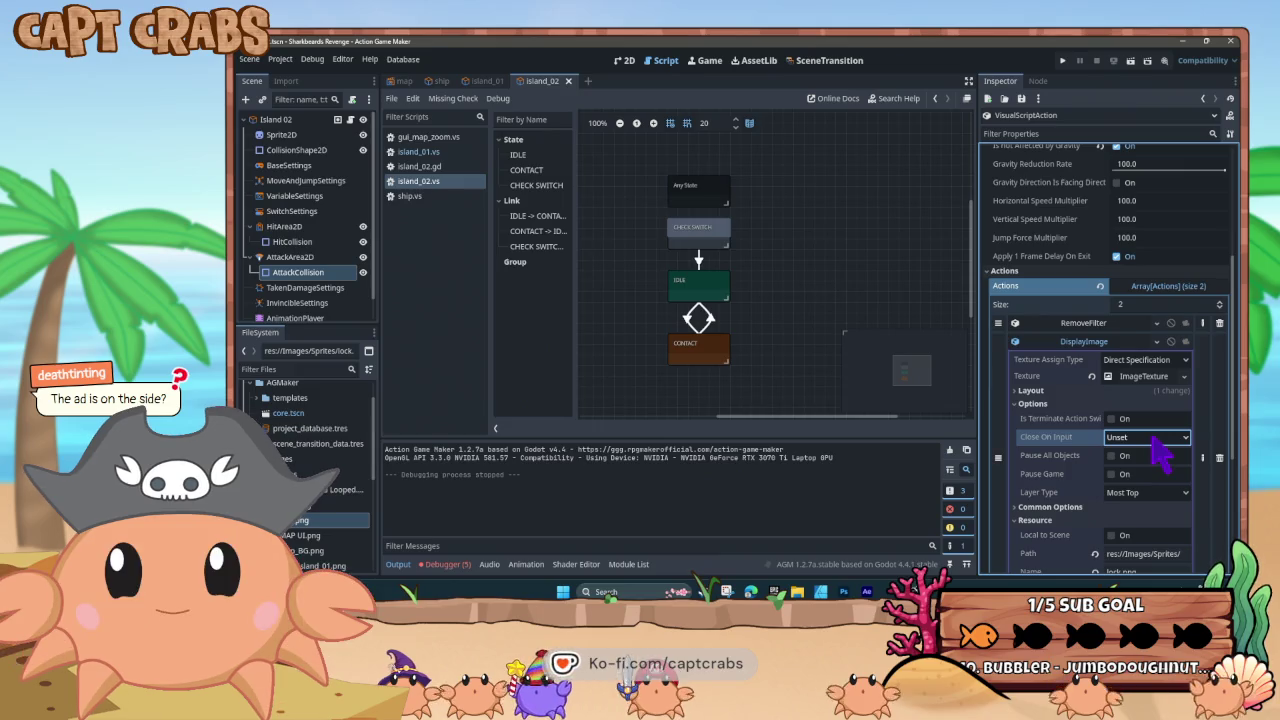
click(1162, 499)
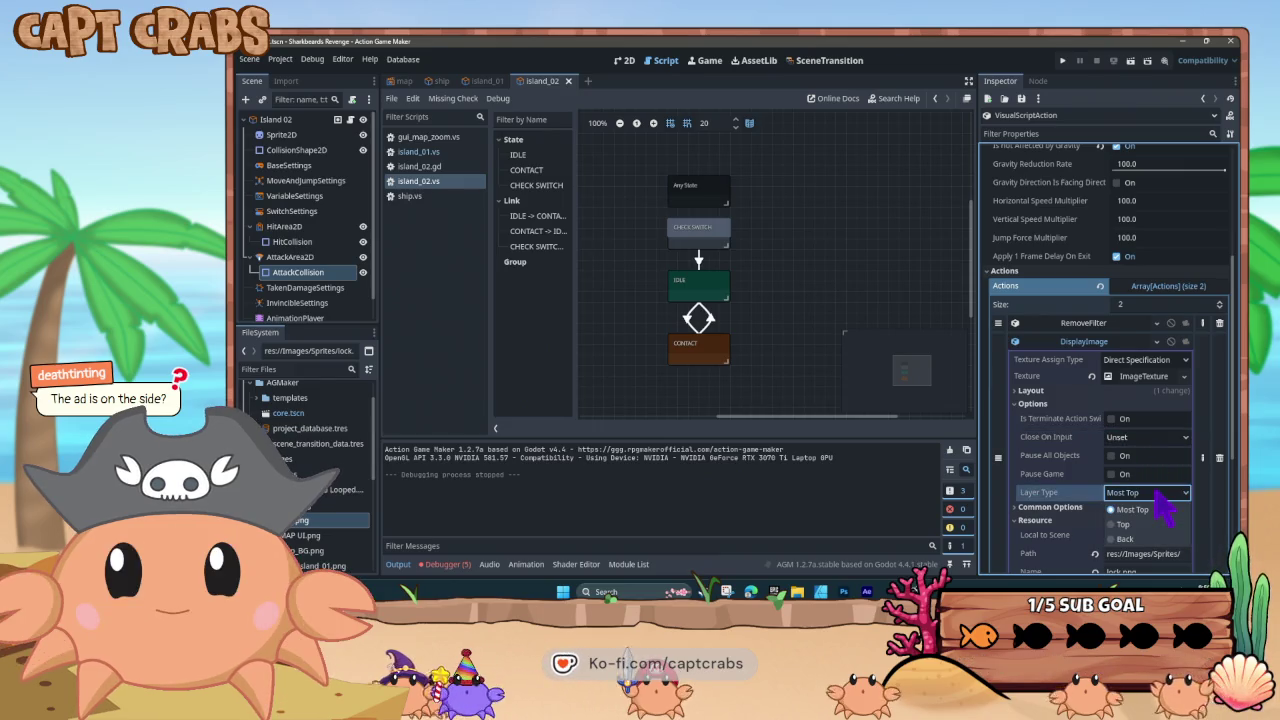
click(1030, 404)
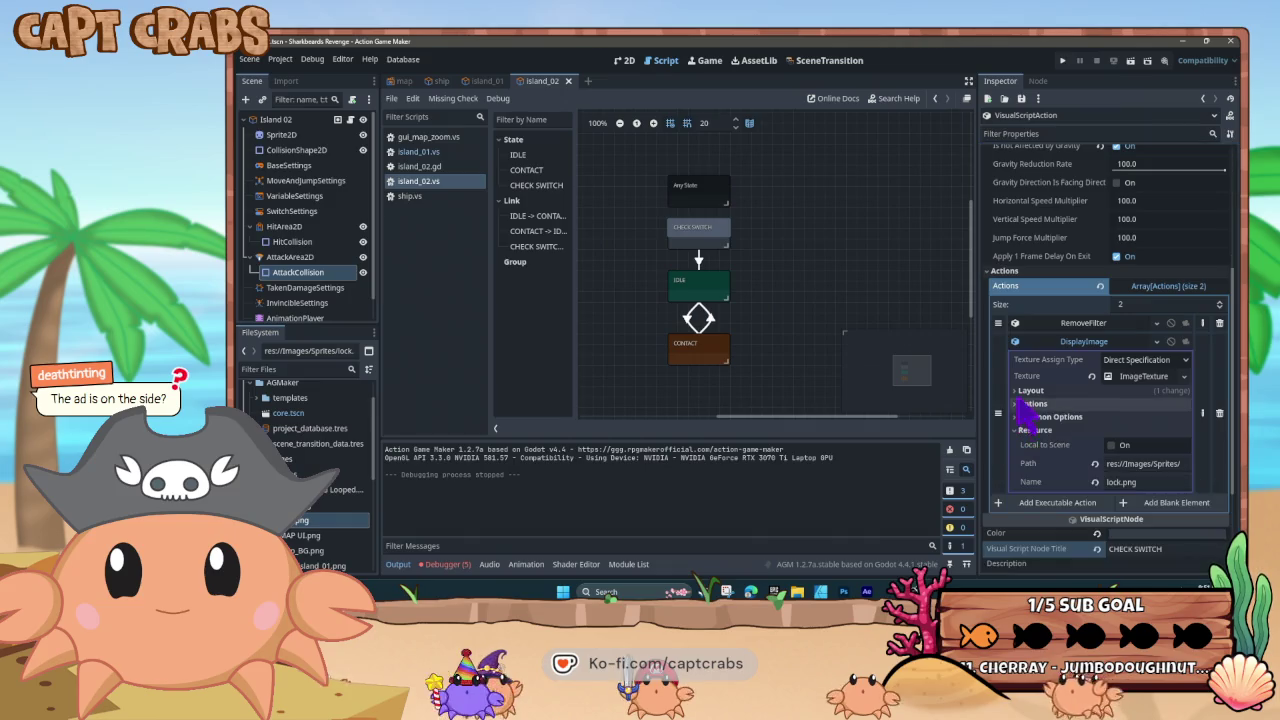
click(1030, 390)
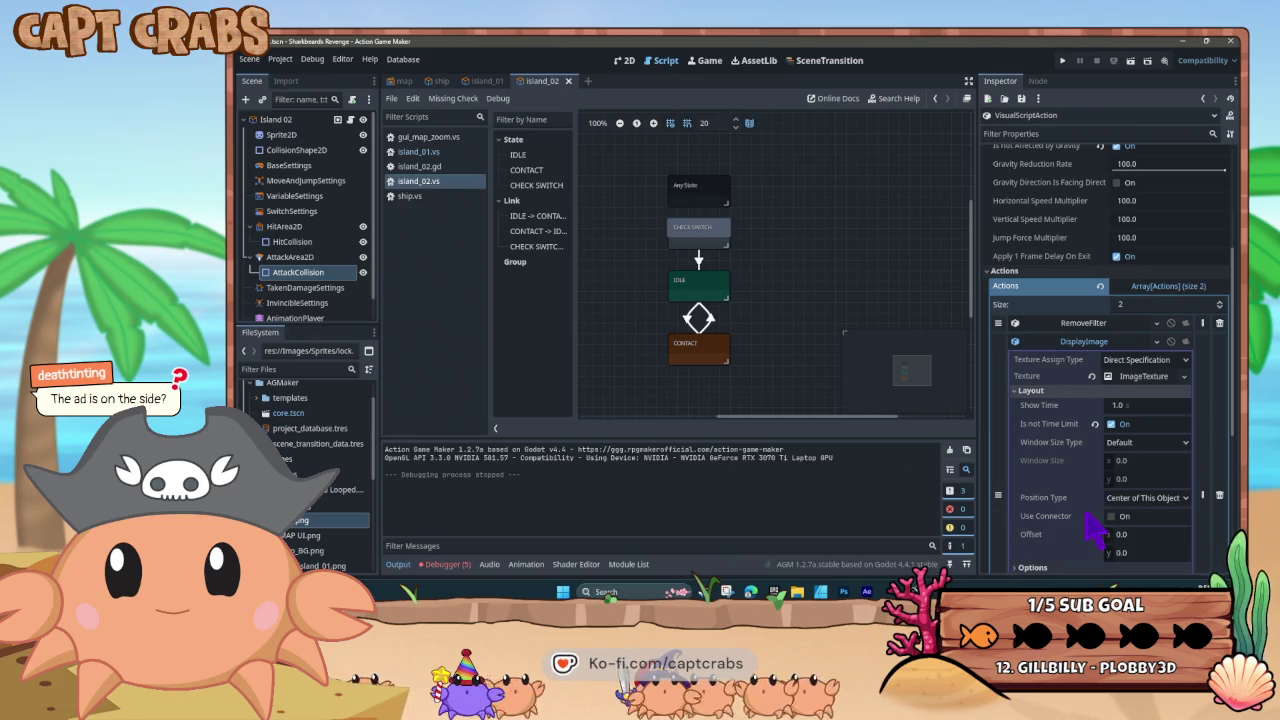
scroll(1080, 515, down, 1)
scroll(1080, 515, up, 3)
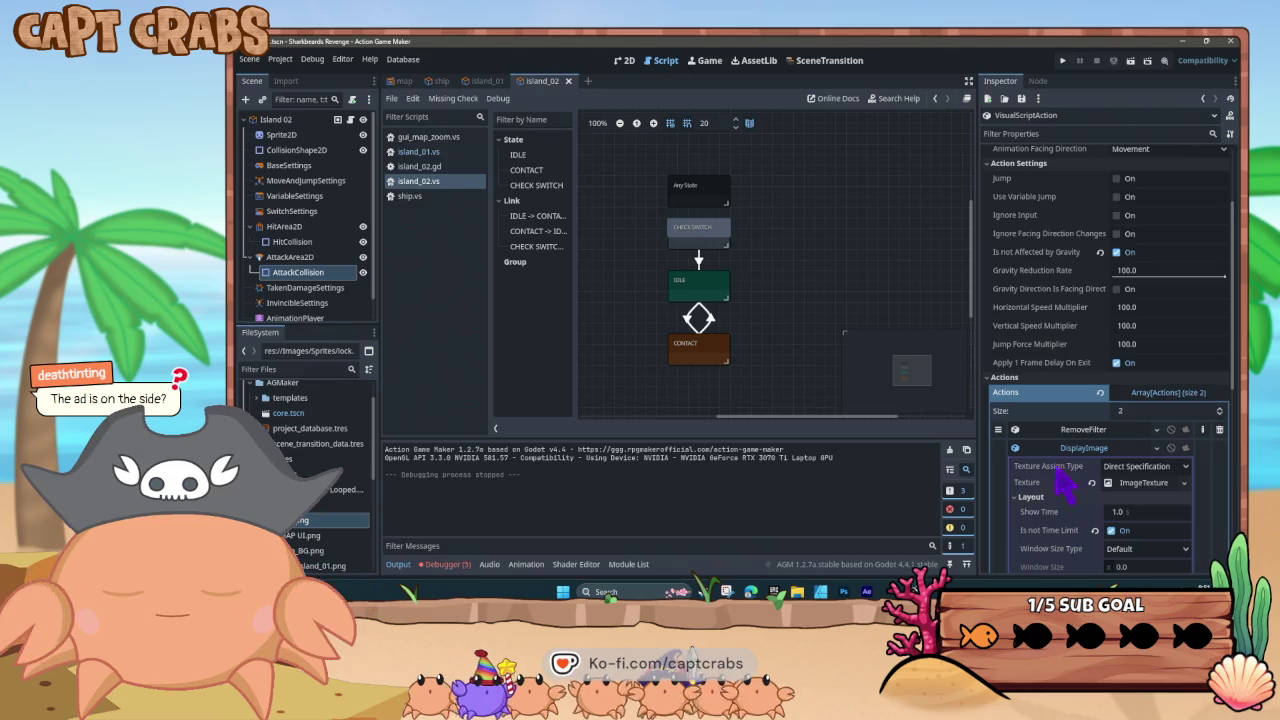
click(1026, 497)
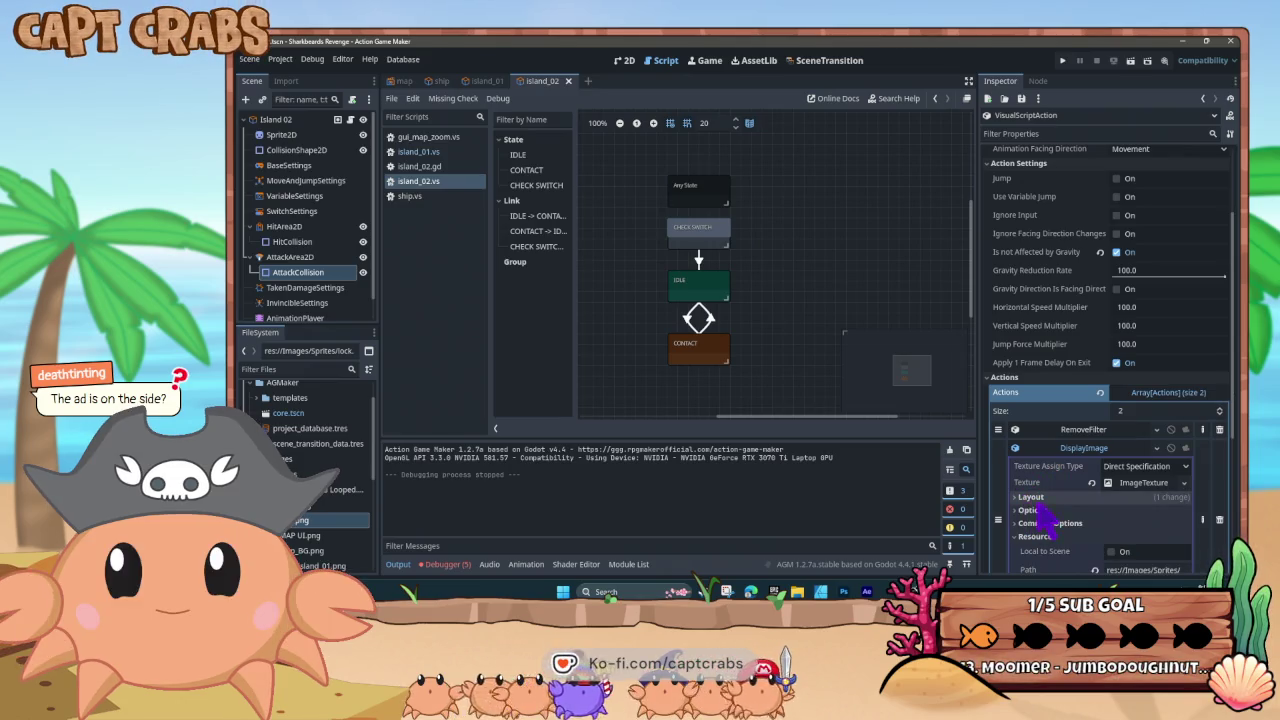
scroll(1062, 495, down, 1)
click(1184, 430)
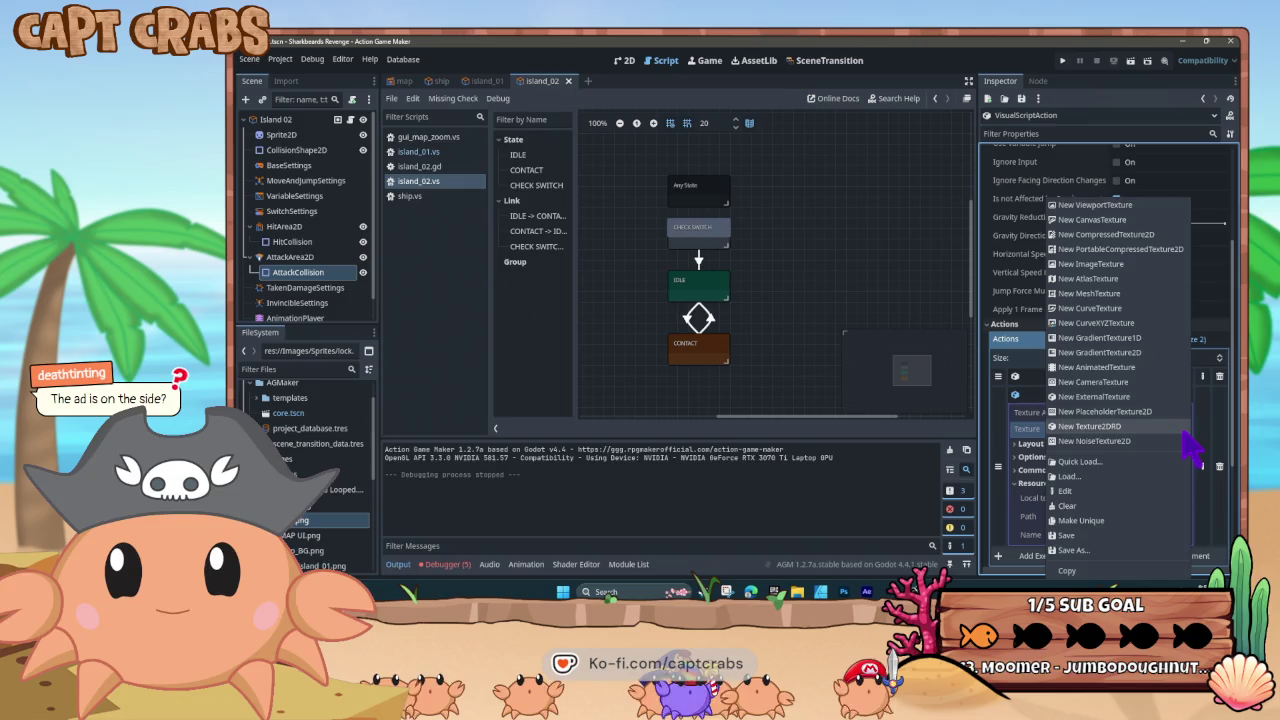
Load Images/Sprites/lock.png as the display-image texture
click(1138, 476)
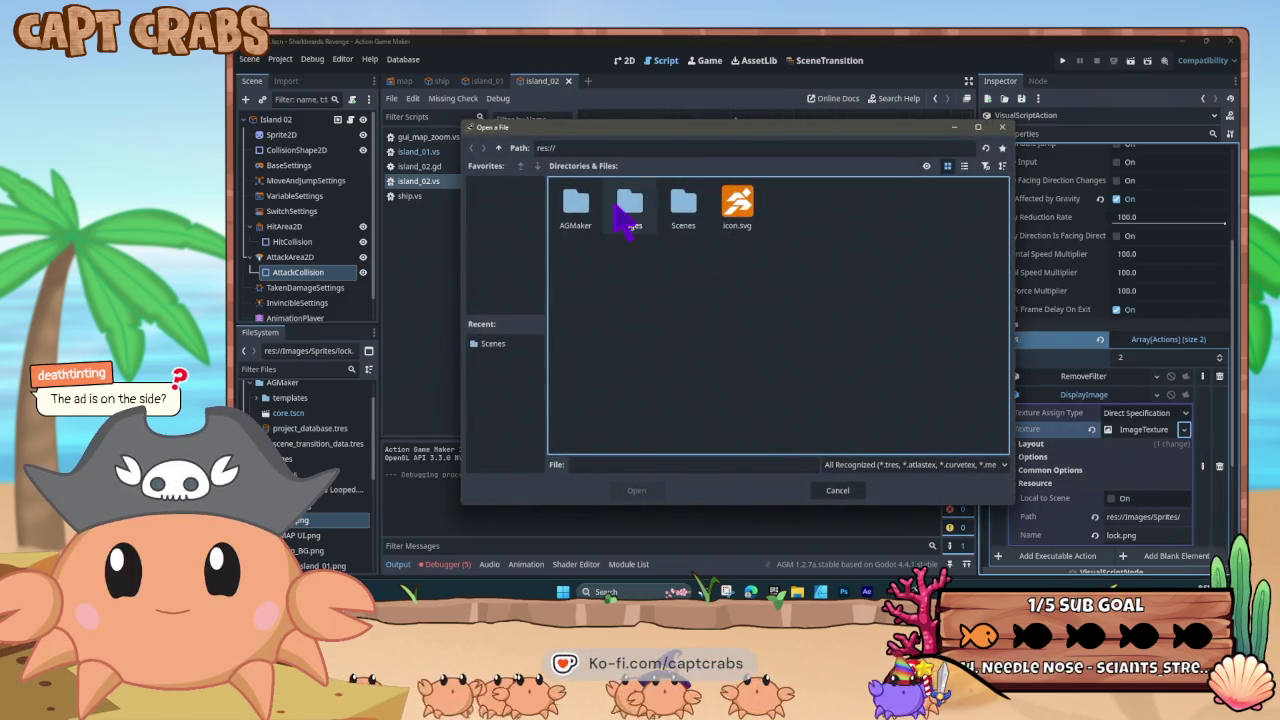
double_click(626, 210)
double_click(584, 218)
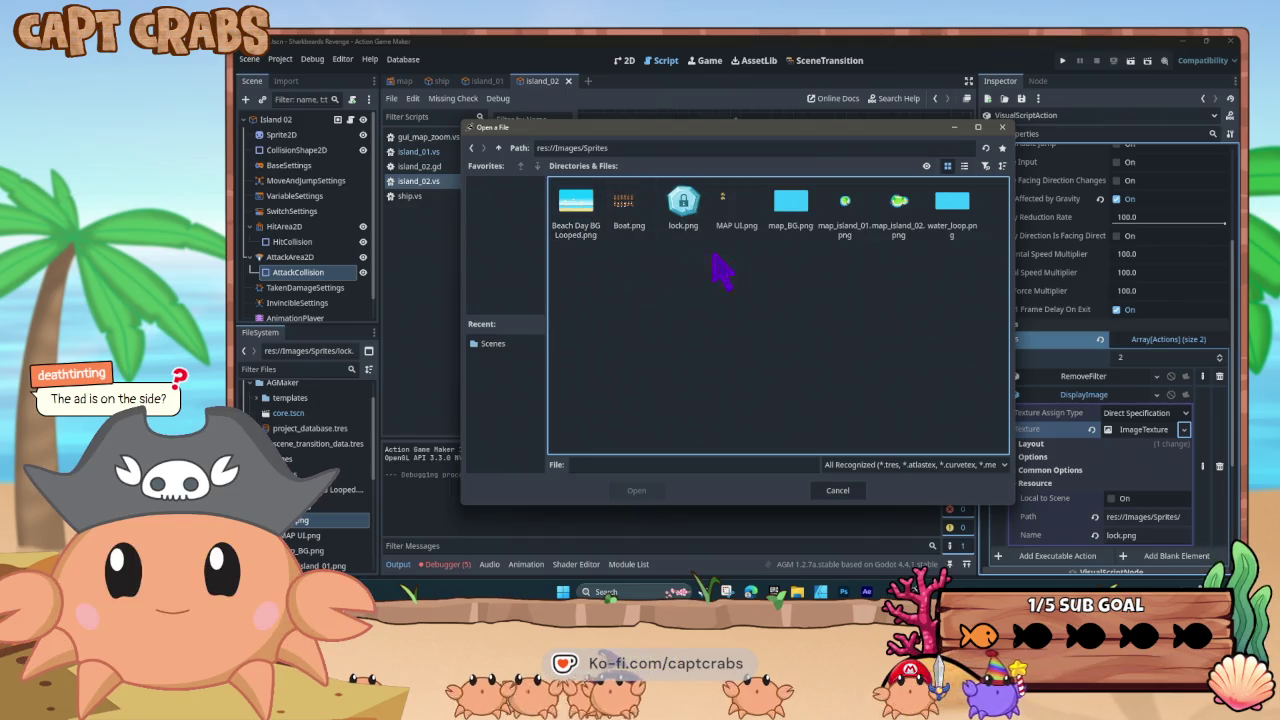
double_click(682, 210)
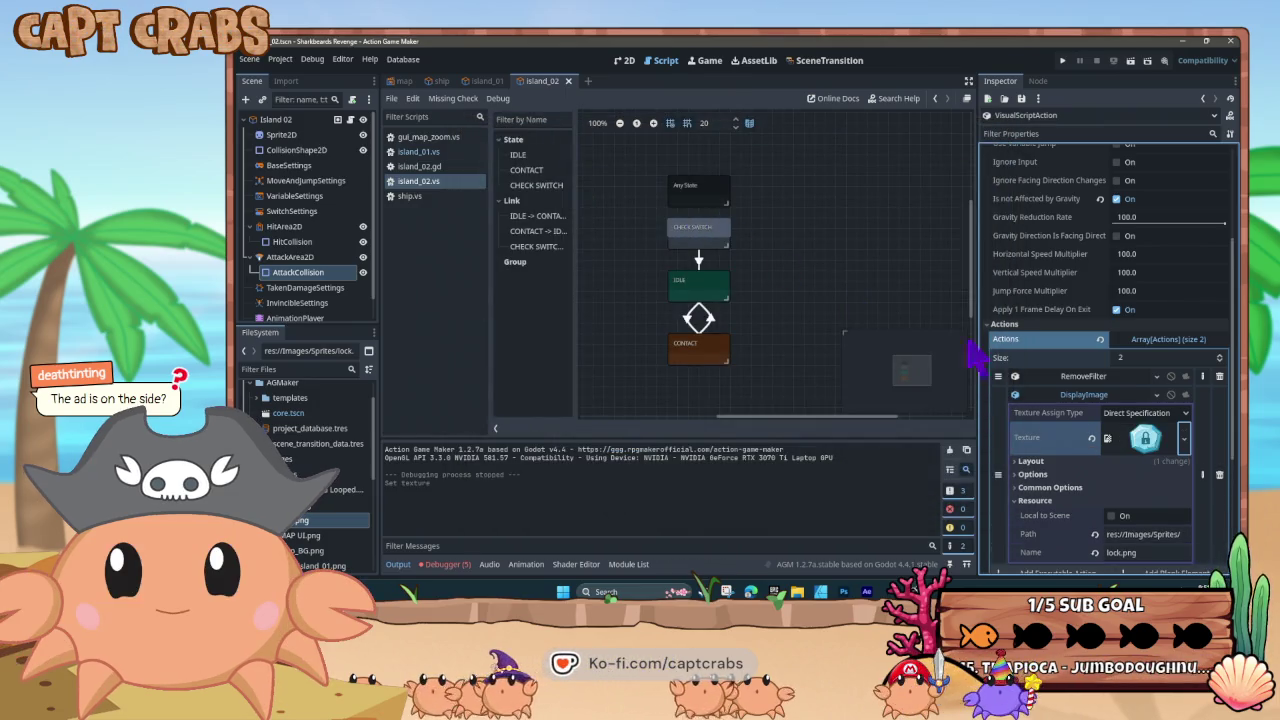
scroll(1068, 484, down, 2)
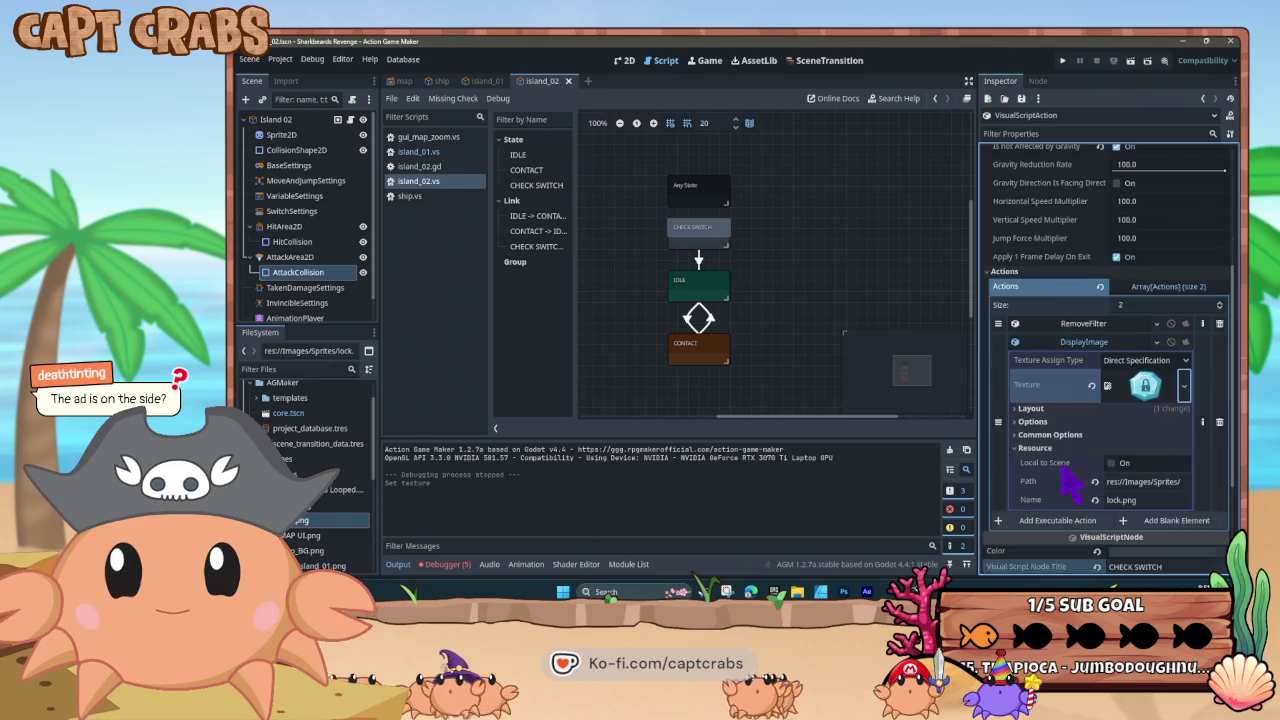
Clear the texture's resource path and name, then start a test run with F5
key(ctrl+a)
key(BackSpace)
click(1136, 448)
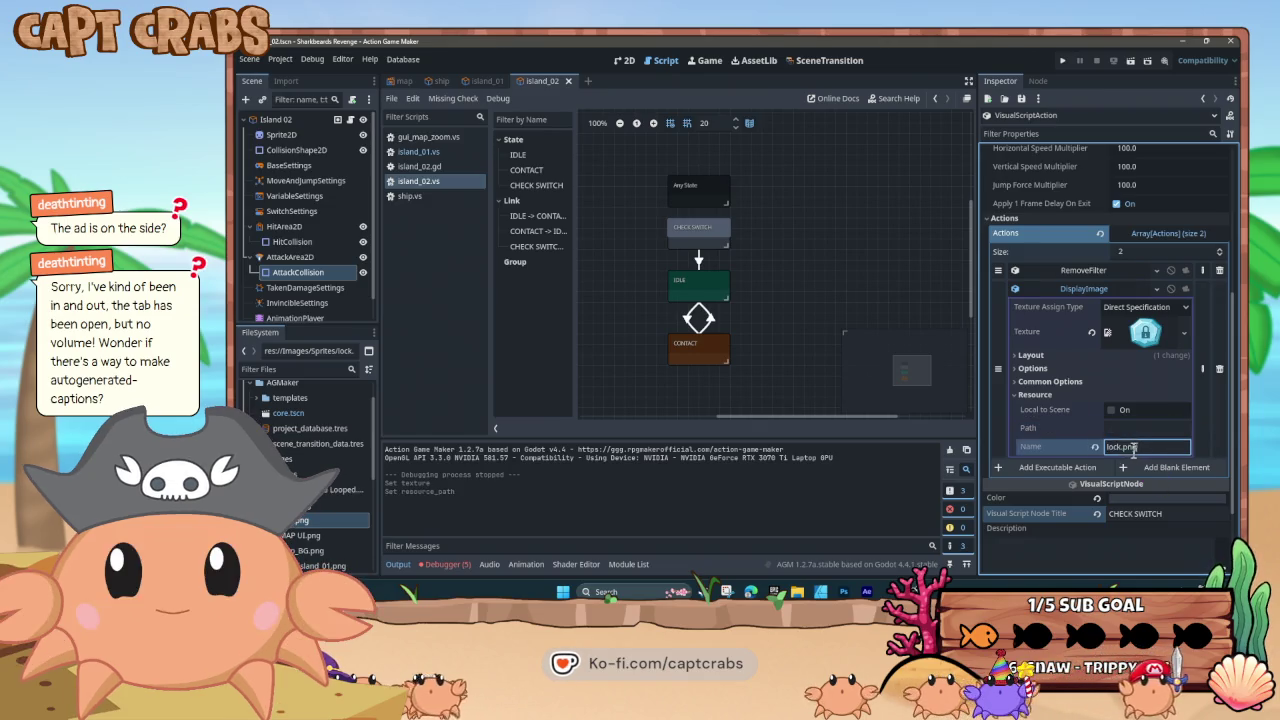
click(790, 354)
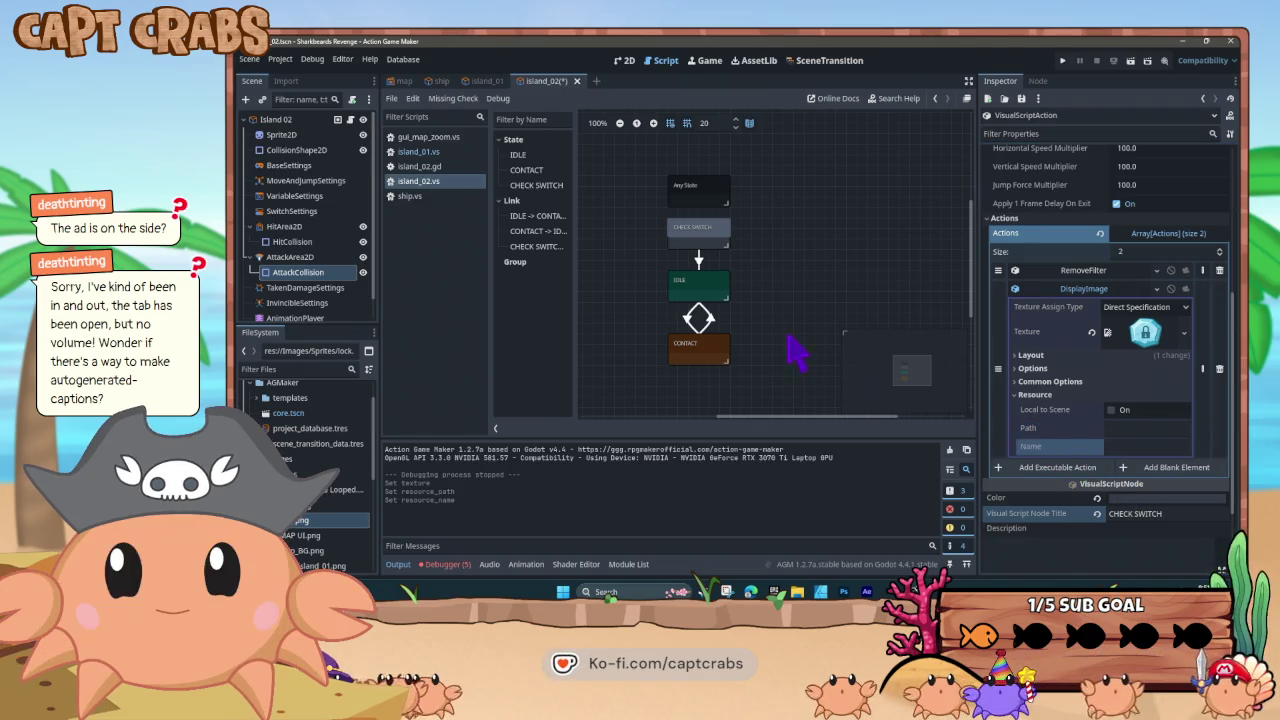
key(F5)
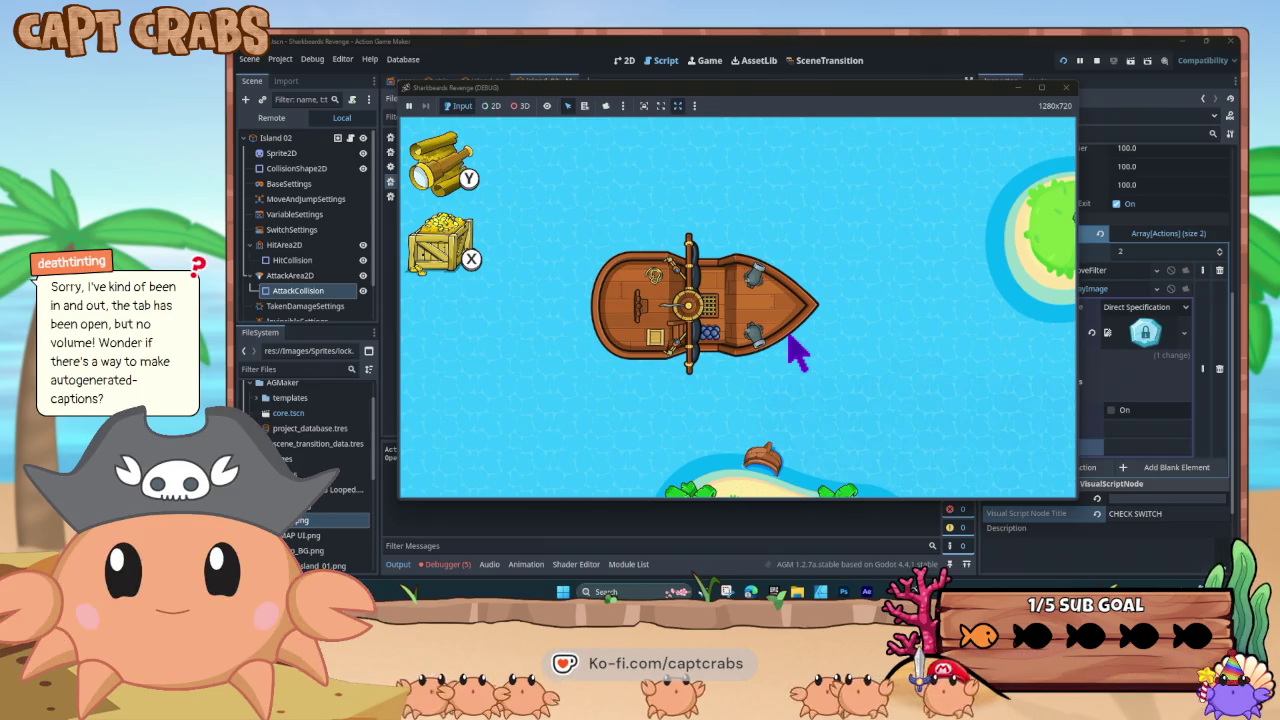
Sail past the crate onto the small island to reveal its lock image, then close the game
key(Down)
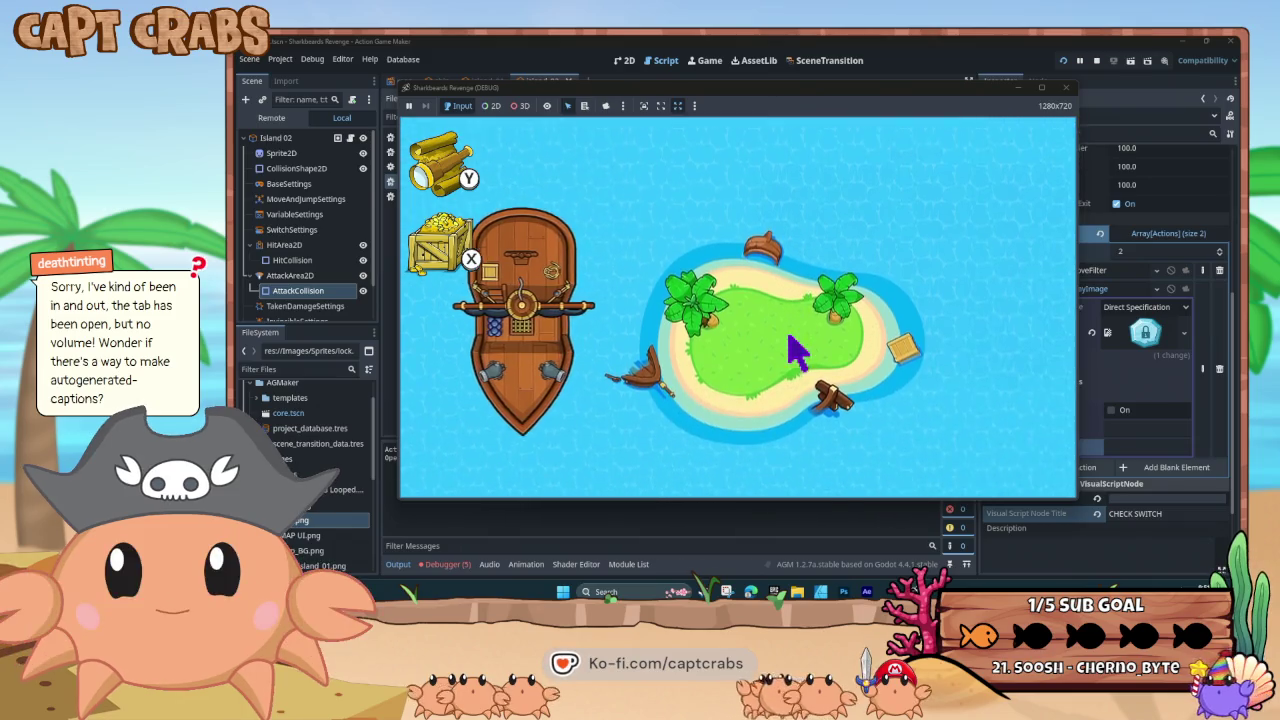
key(Right)
key(Up)
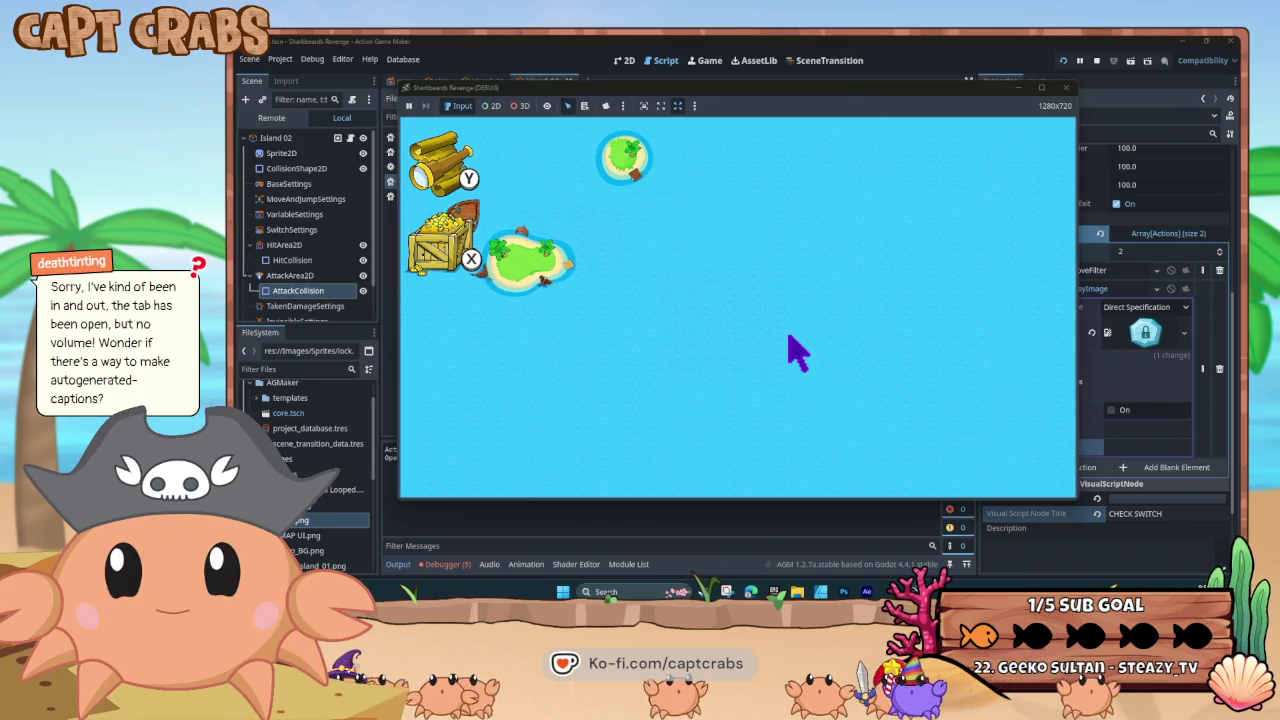
key(Right)
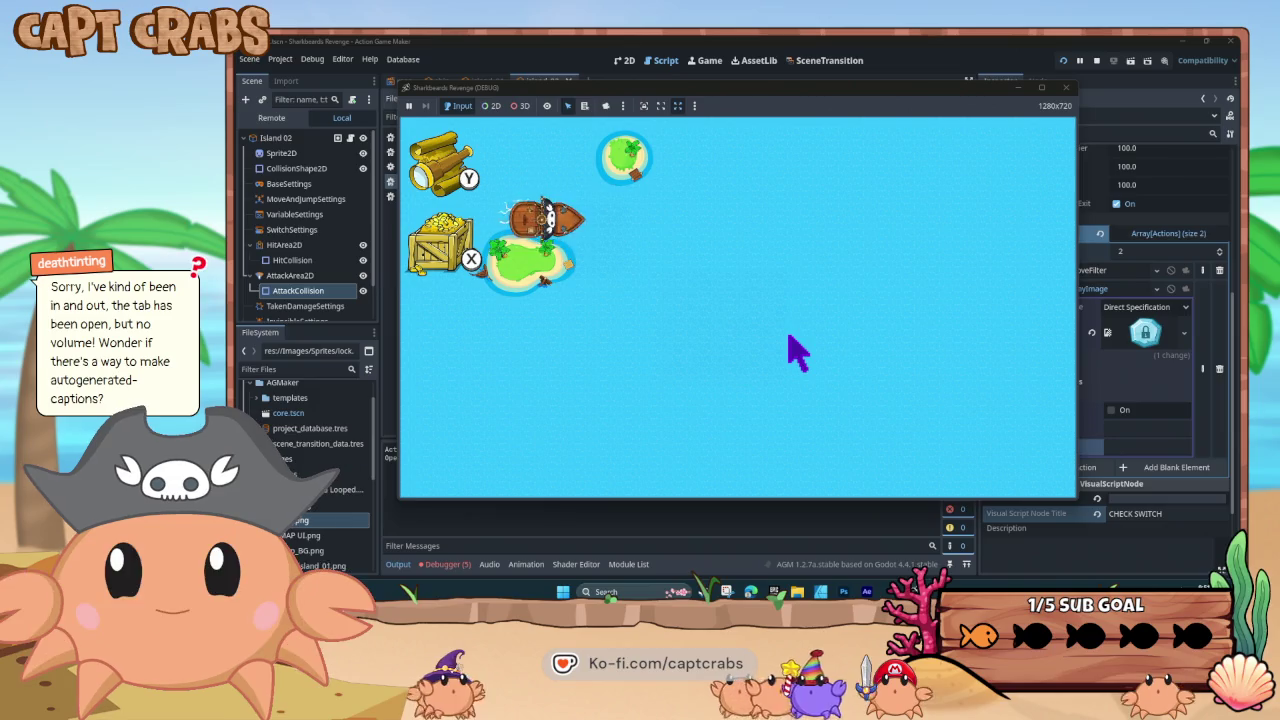
key(Up)
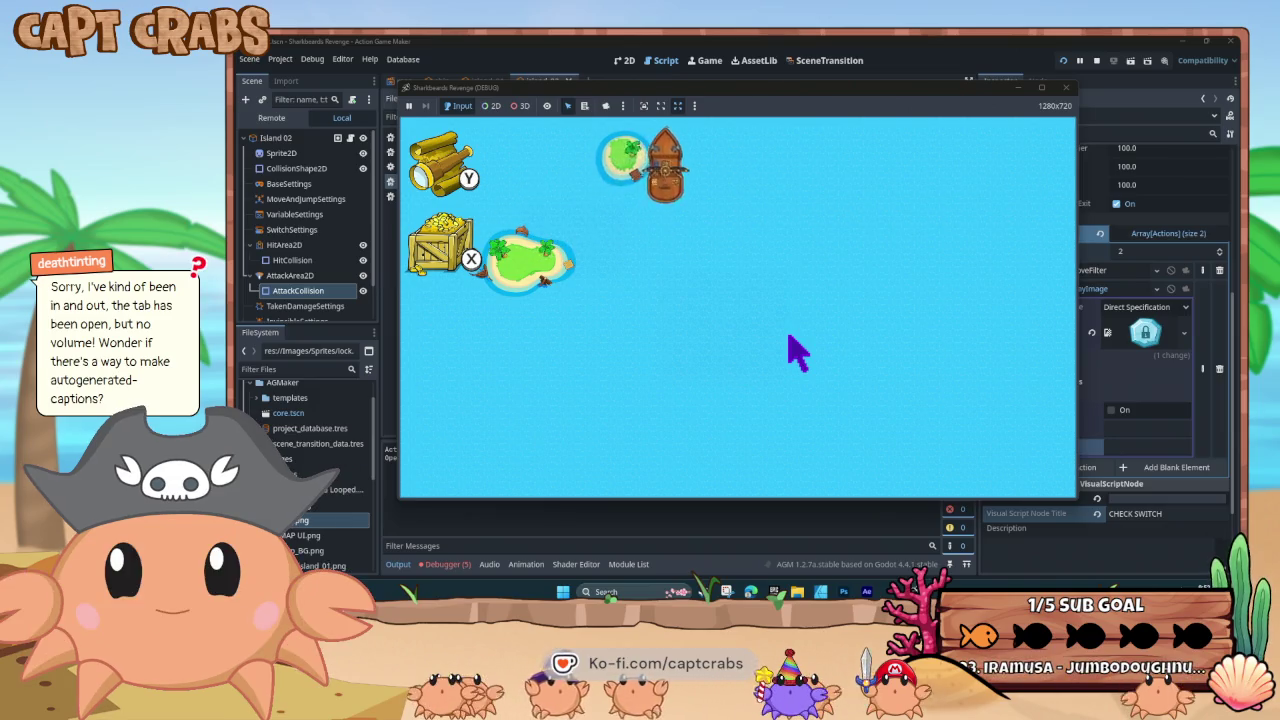
key(Left)
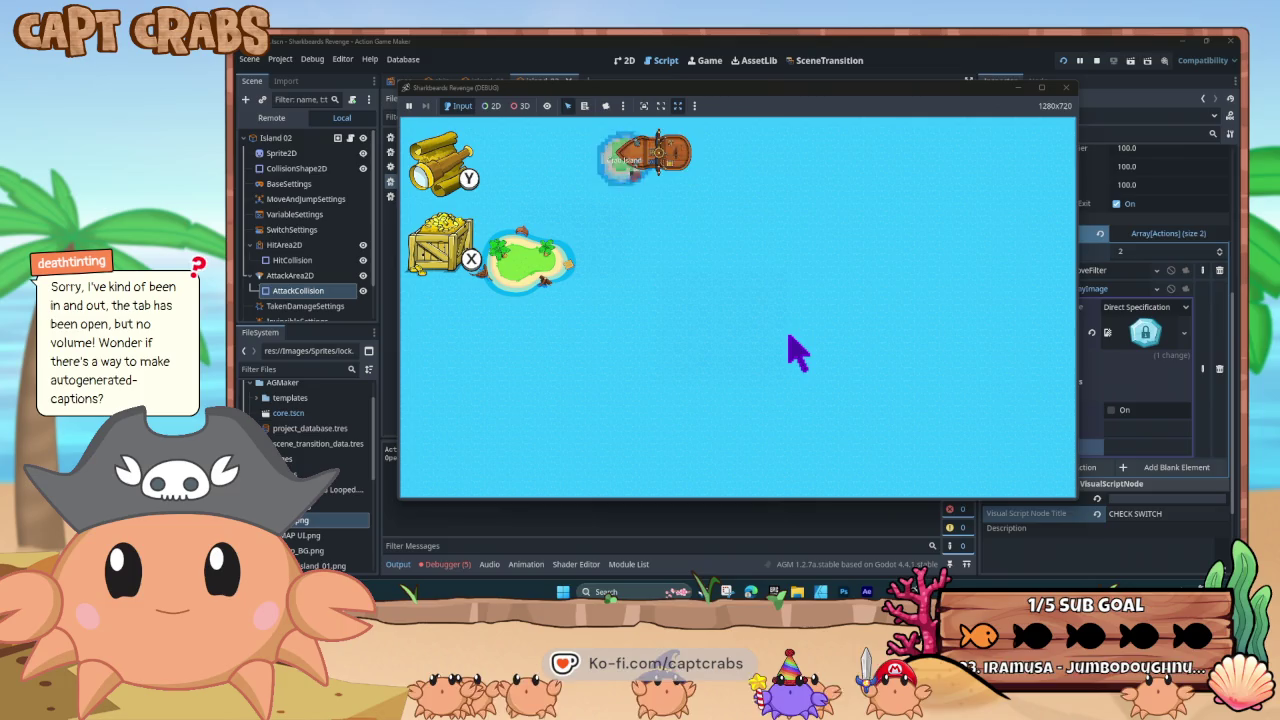
key(Down)
key(Left)
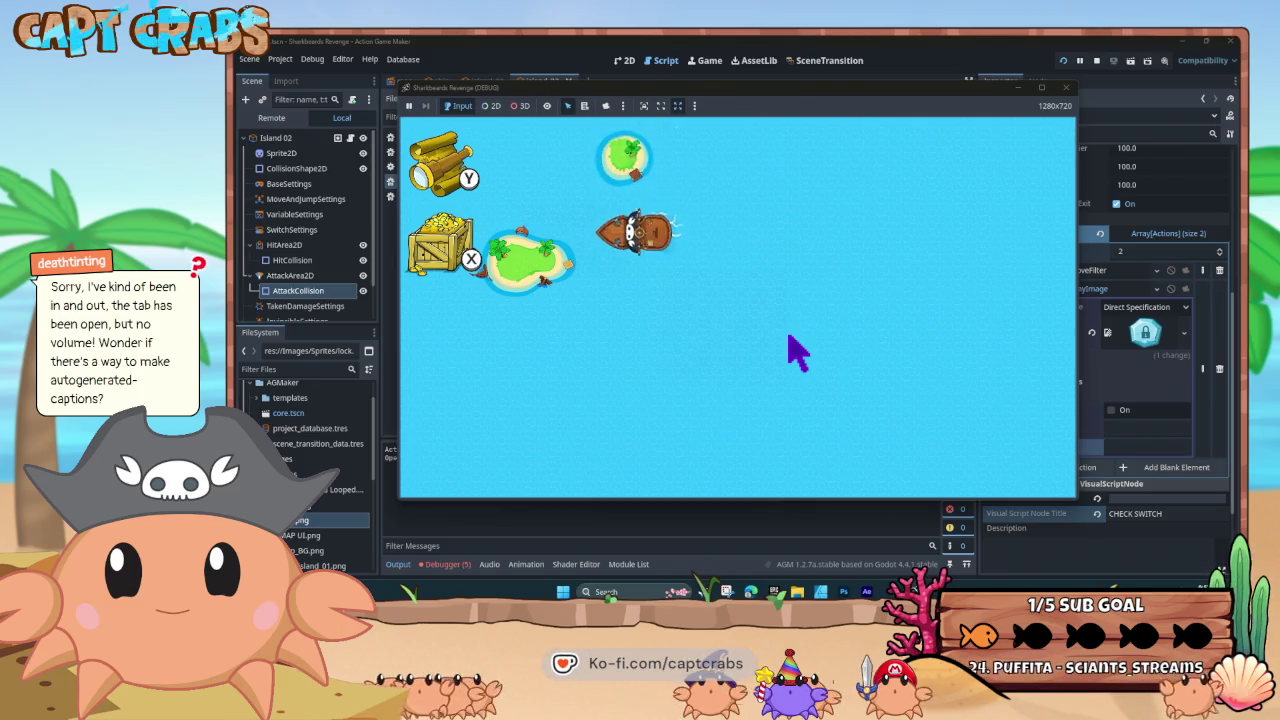
key(Up)
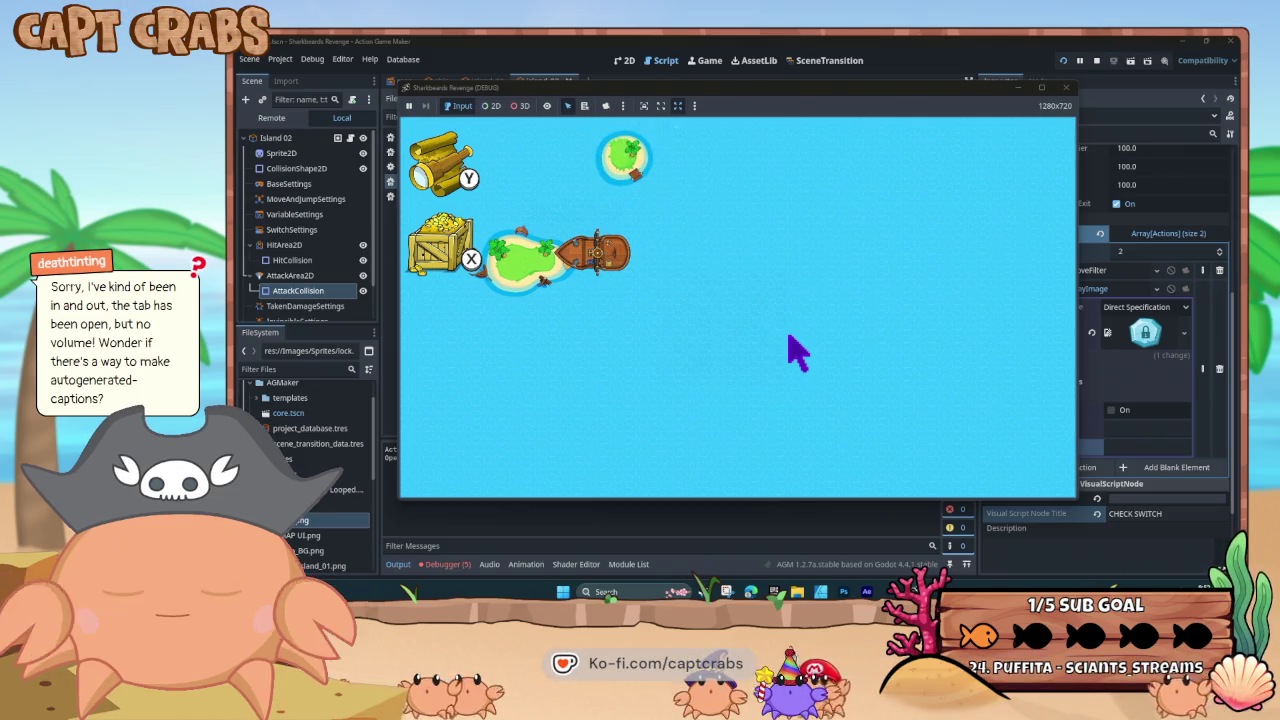
click(1066, 87)
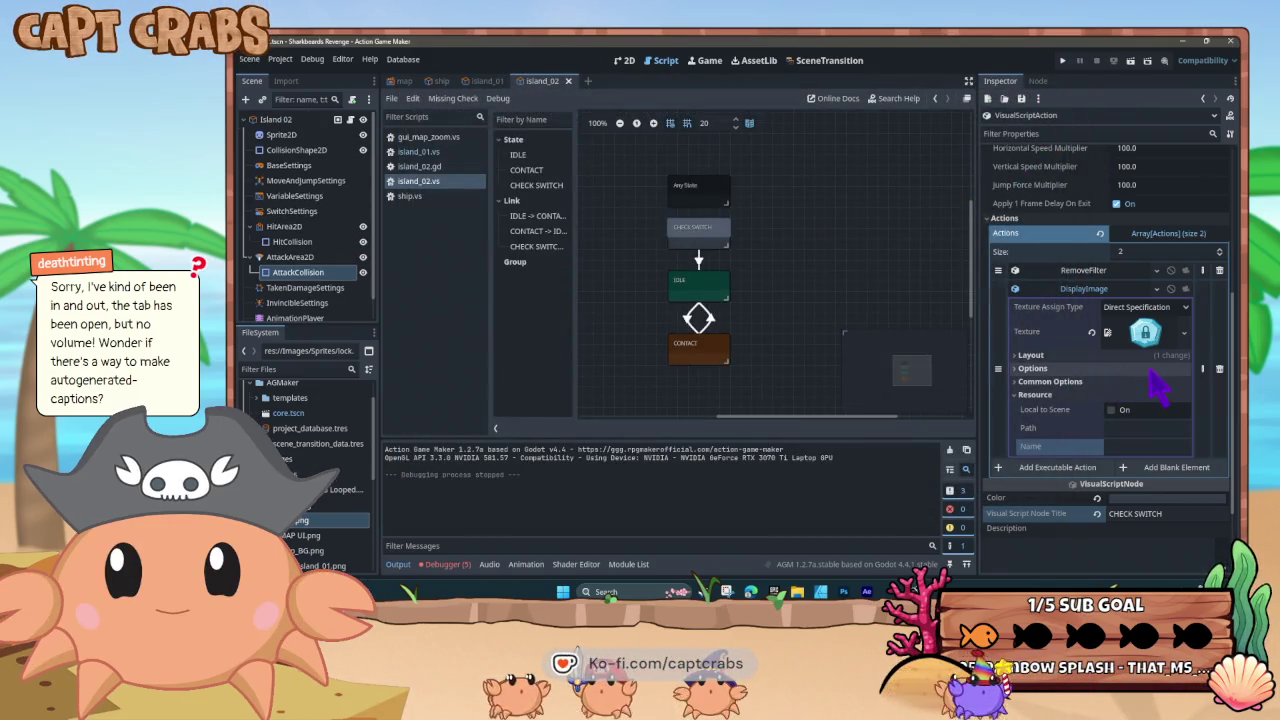
Quick-load lock.png as the DisplayImage action's texture
scroll(1130, 405, down, 1)
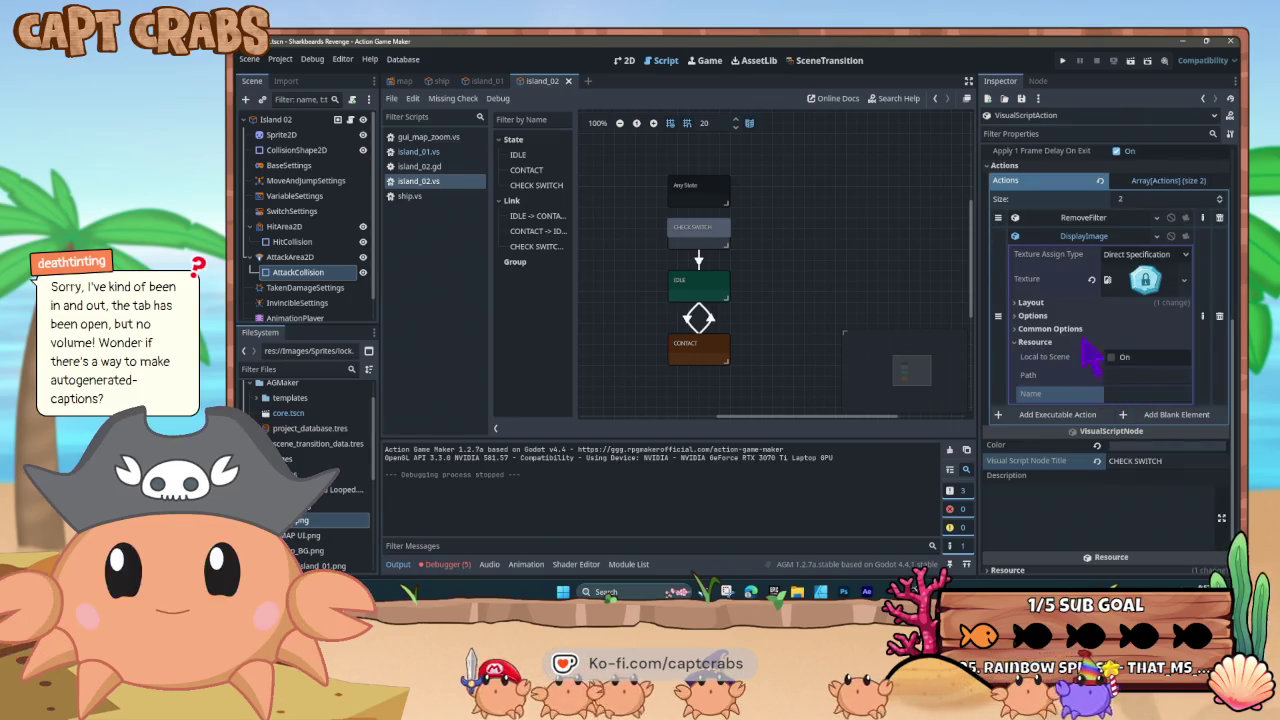
click(1186, 282)
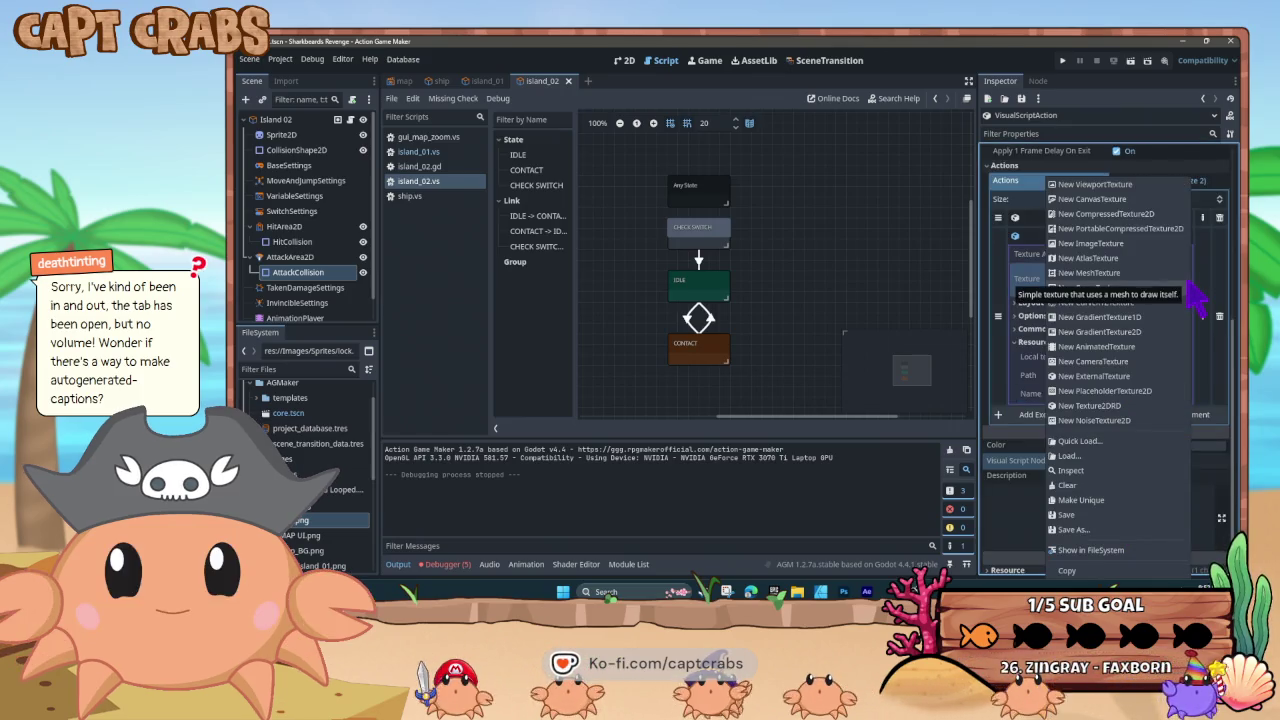
click(1122, 441)
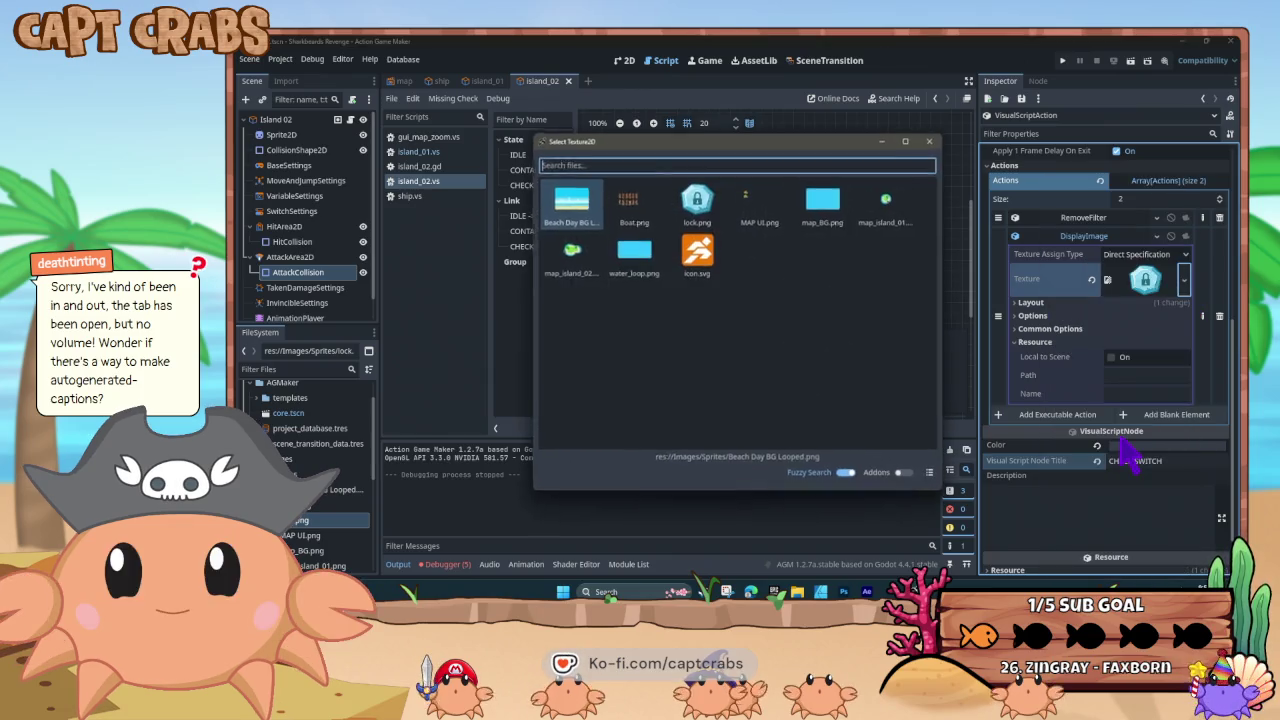
double_click(694, 210)
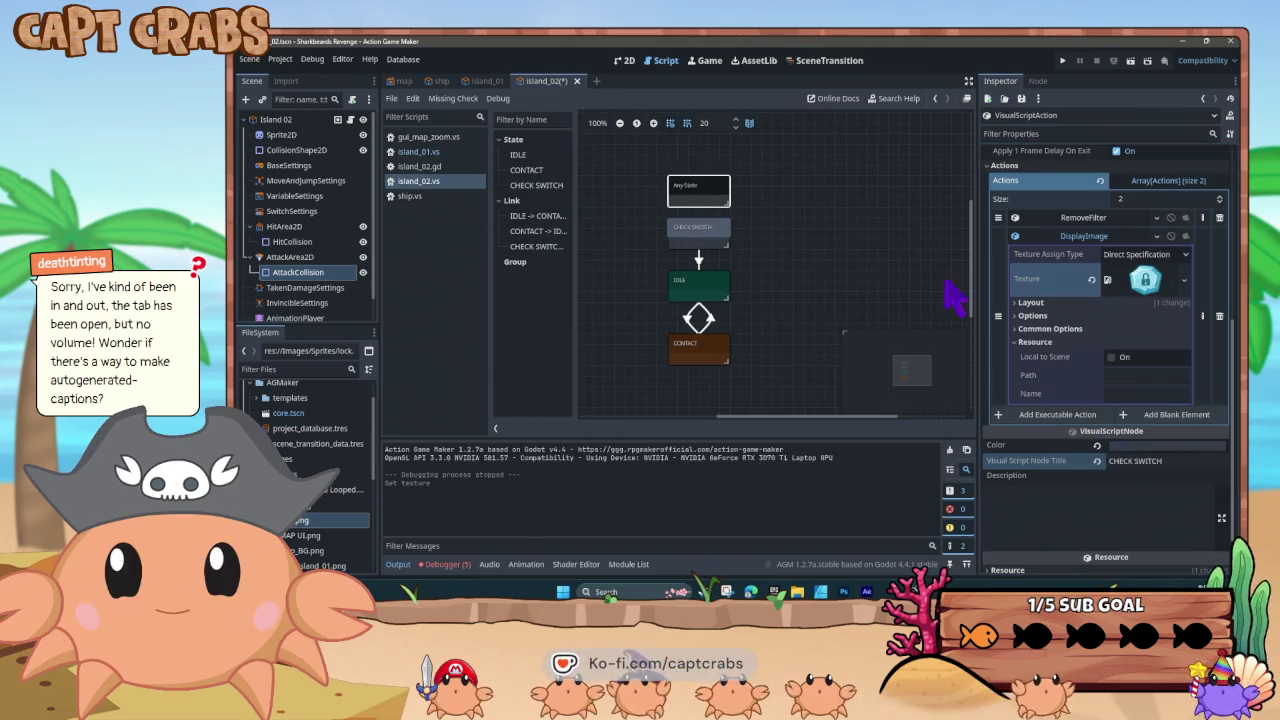
Check the image action's layout settings, then select the CHECK SWITCH and IDLE states
click(1020, 303)
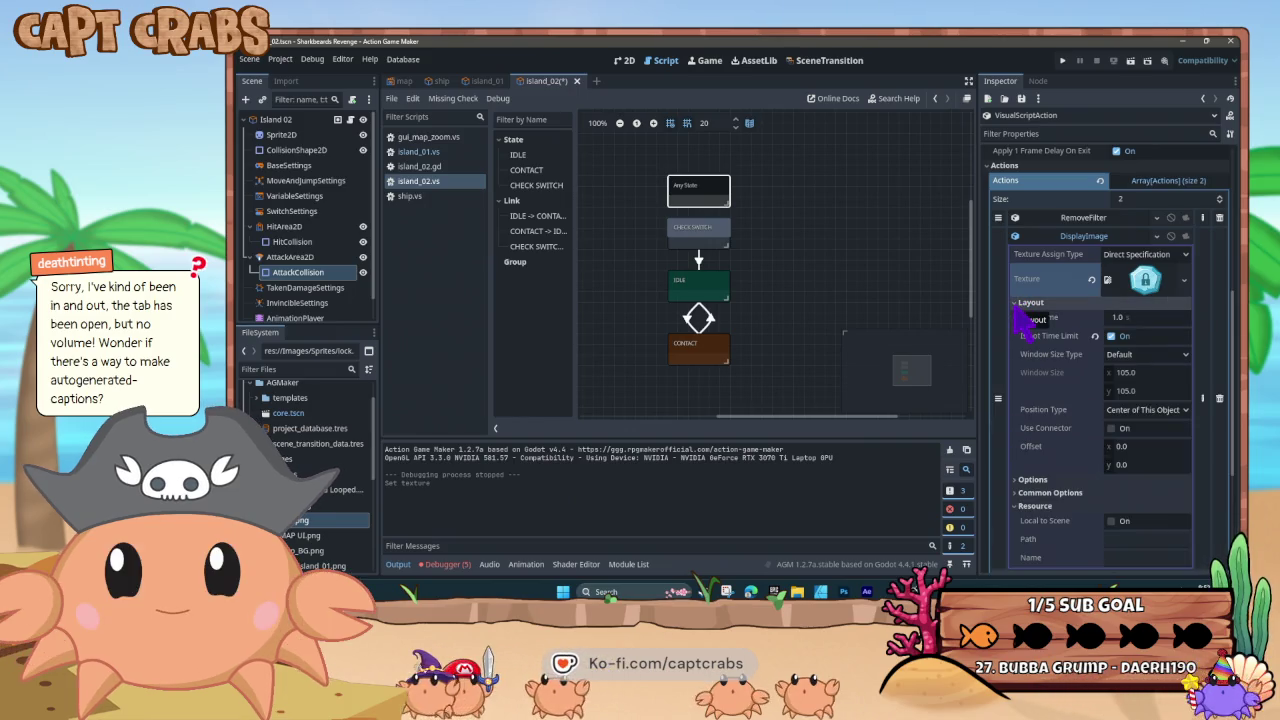
click(1016, 305)
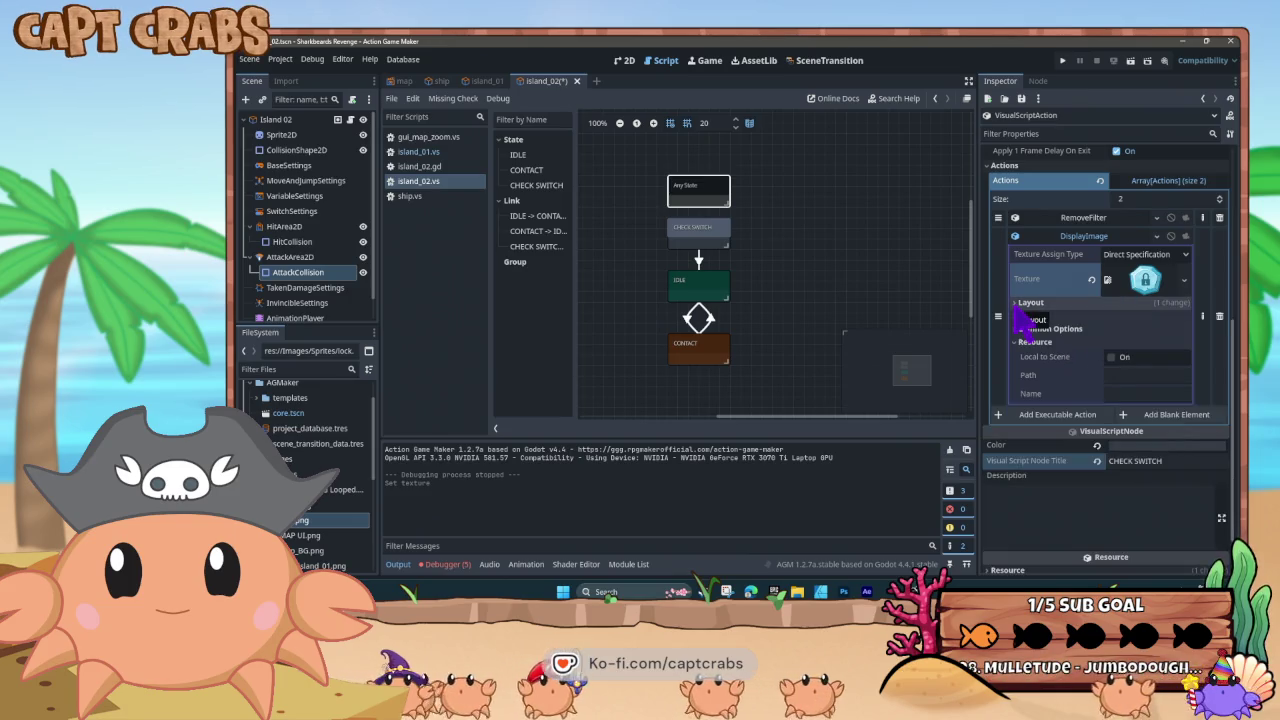
click(714, 236)
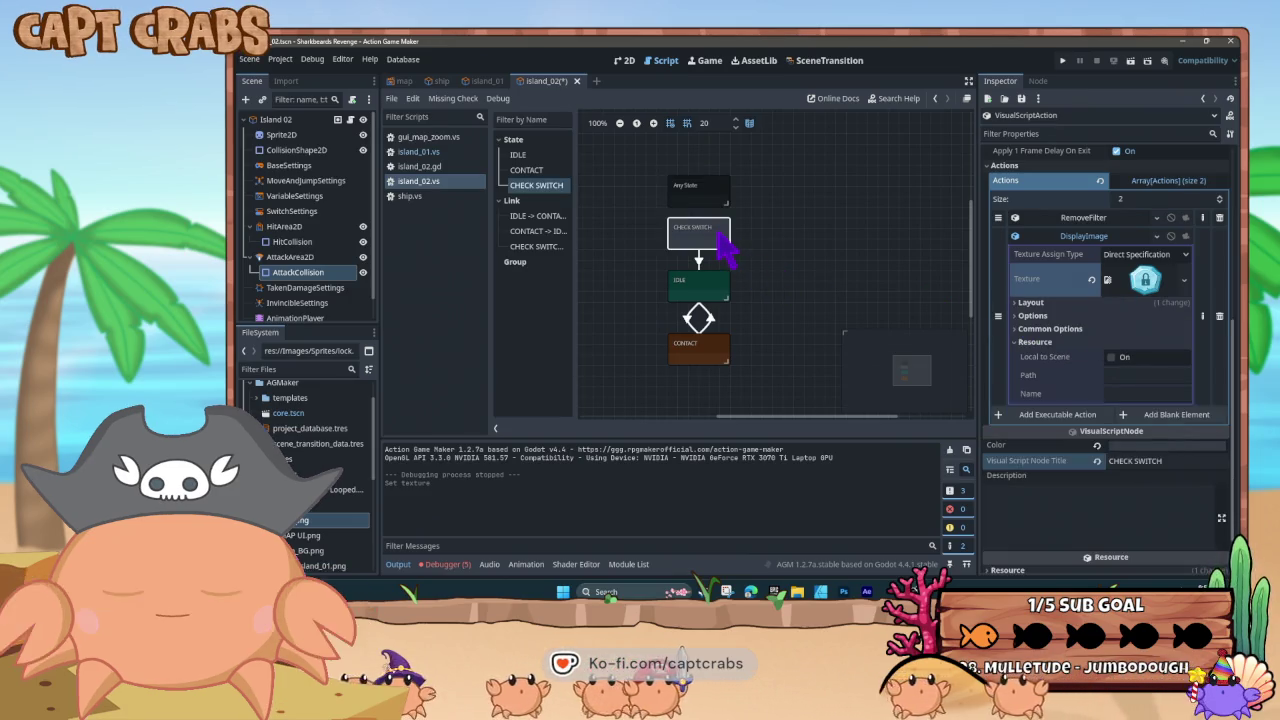
click(714, 290)
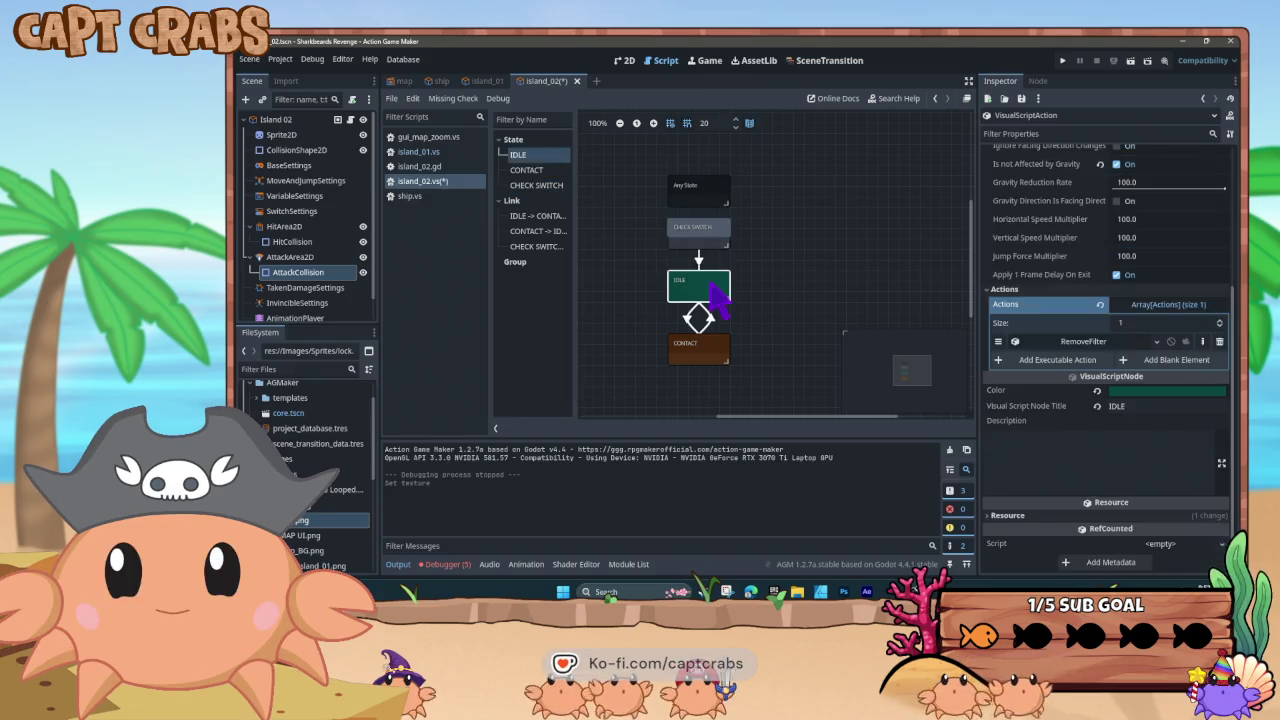
Delete RemoveFilter from CHECK SWITCH and expand DisplayImage's common and display options
click(713, 240)
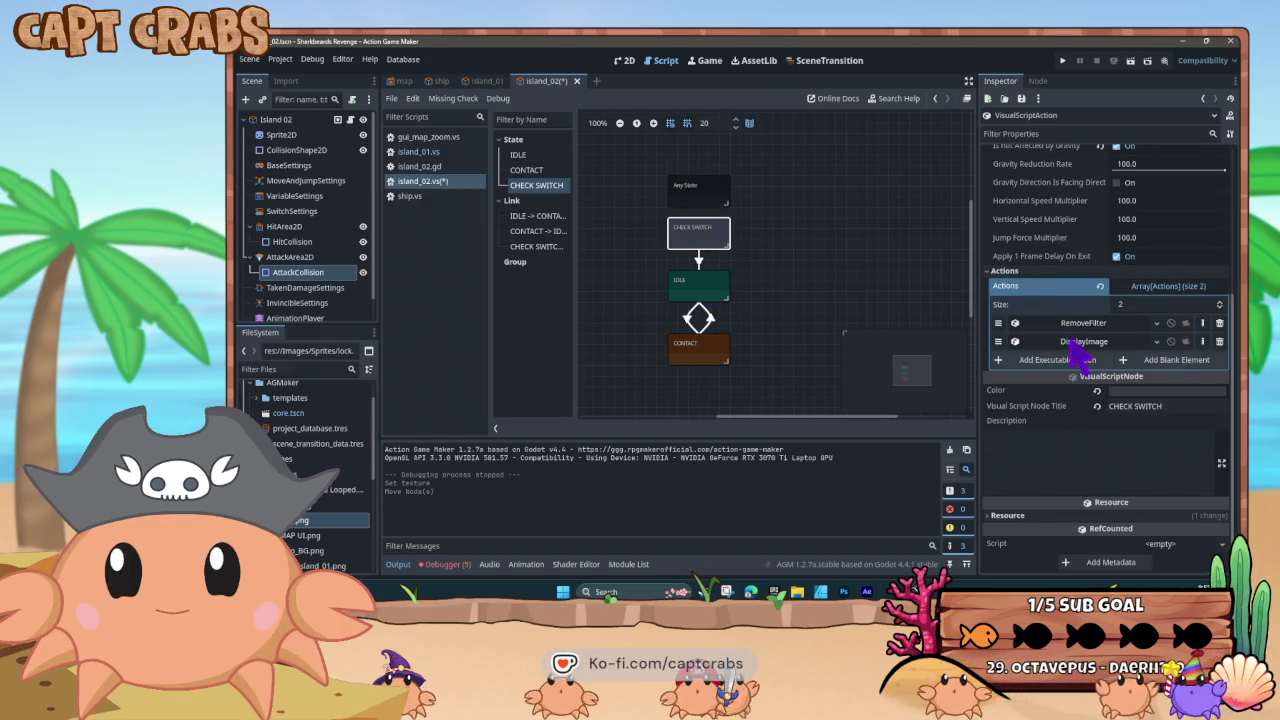
click(1219, 323)
click(1082, 341)
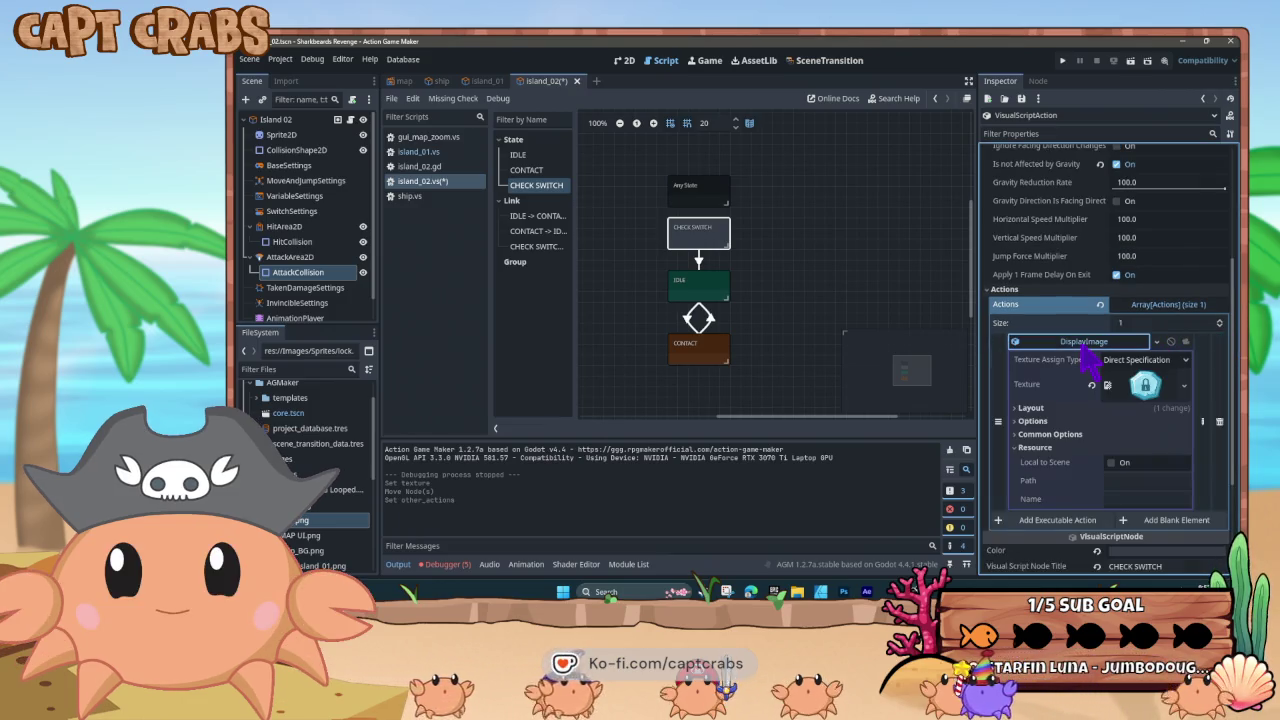
click(1020, 435)
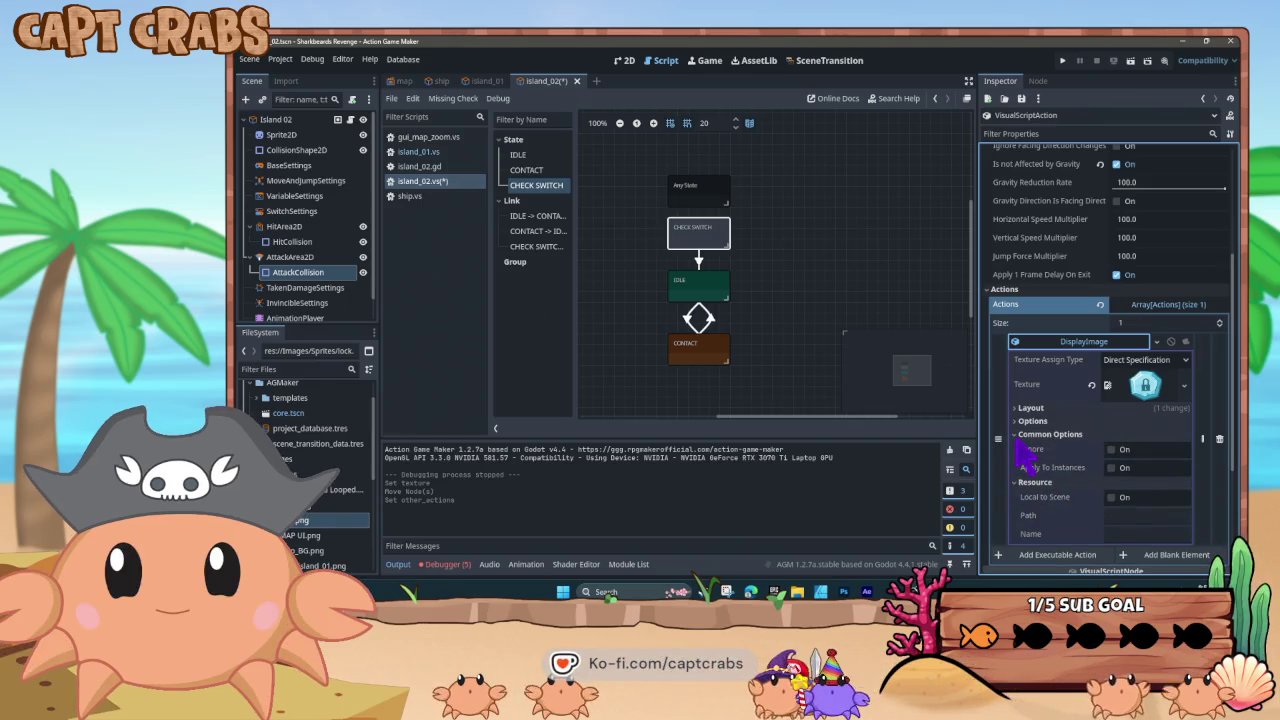
click(1018, 434)
click(1017, 421)
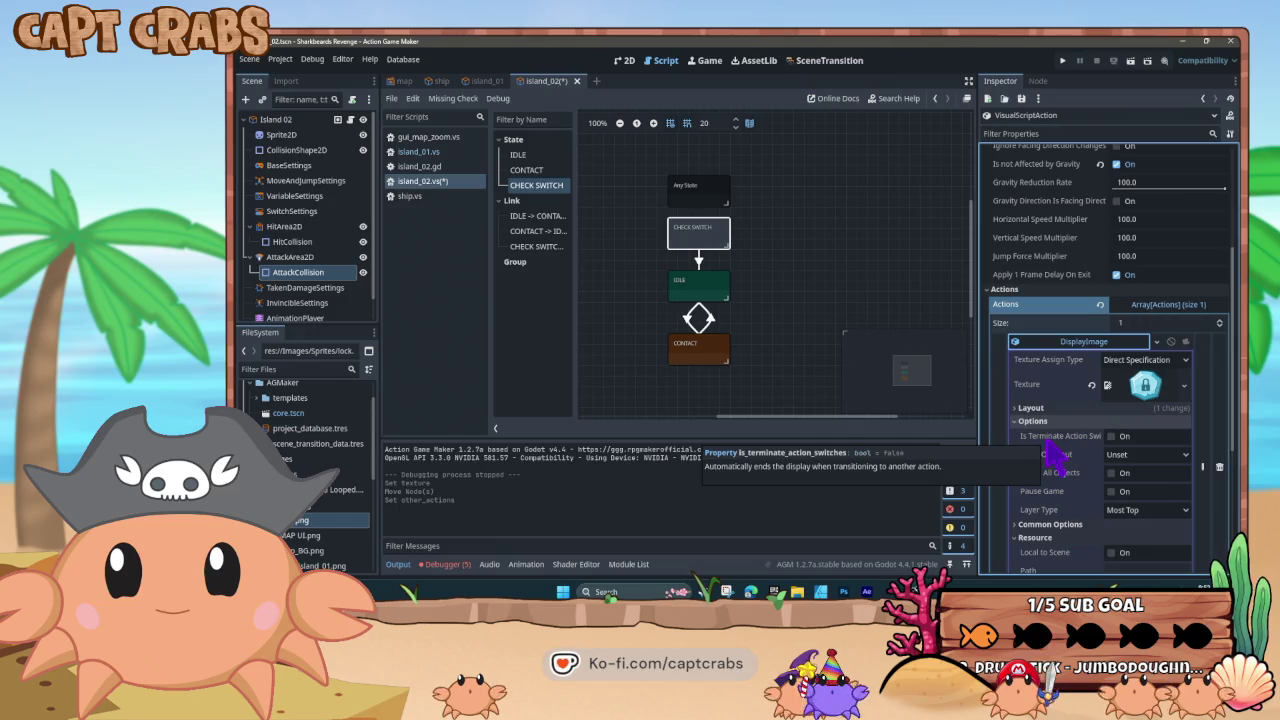
Enable Is Terminate Action Switches, toggle Local to Scene and the ignore flag, then collapse DisplayImage
click(1111, 436)
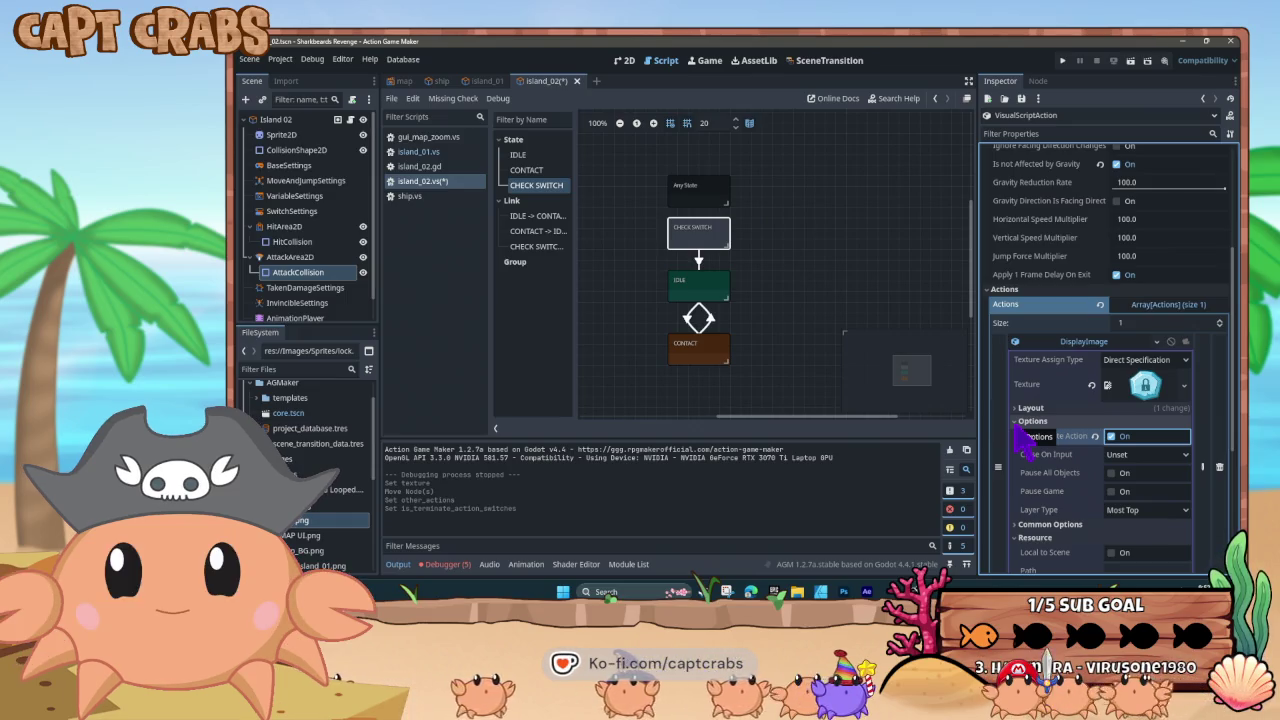
click(1019, 421)
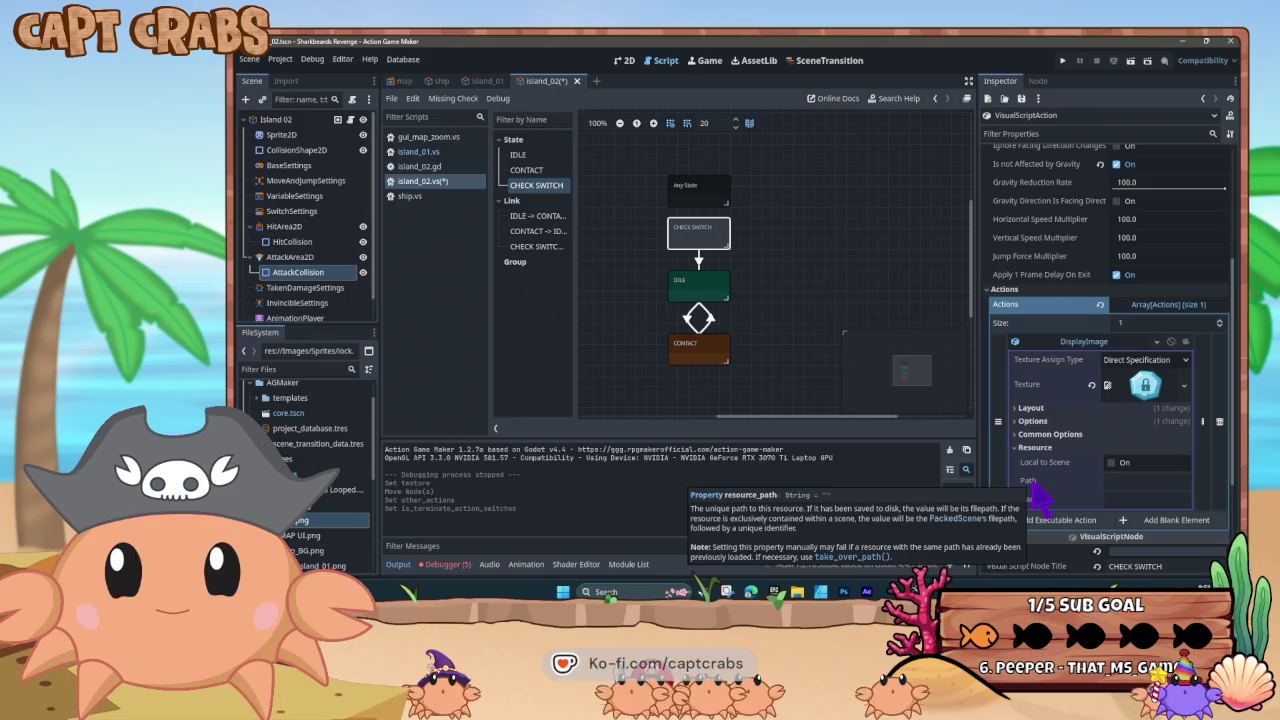
click(1114, 465)
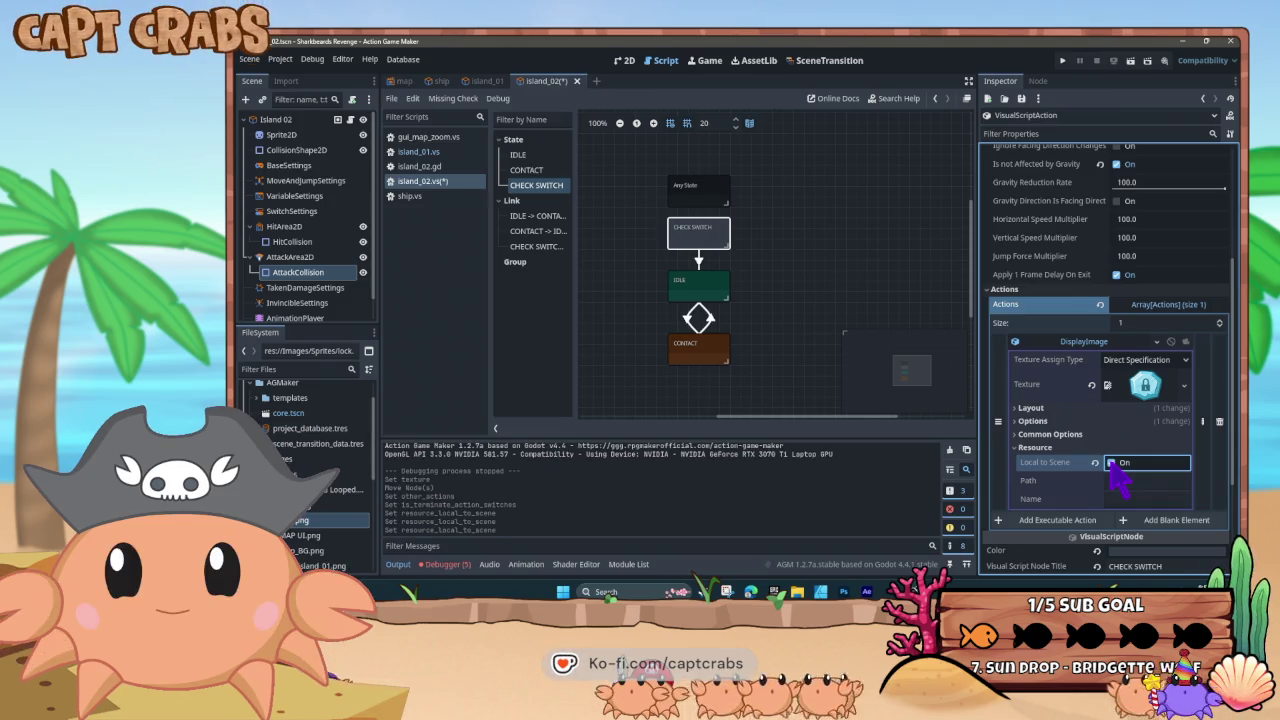
click(1020, 448)
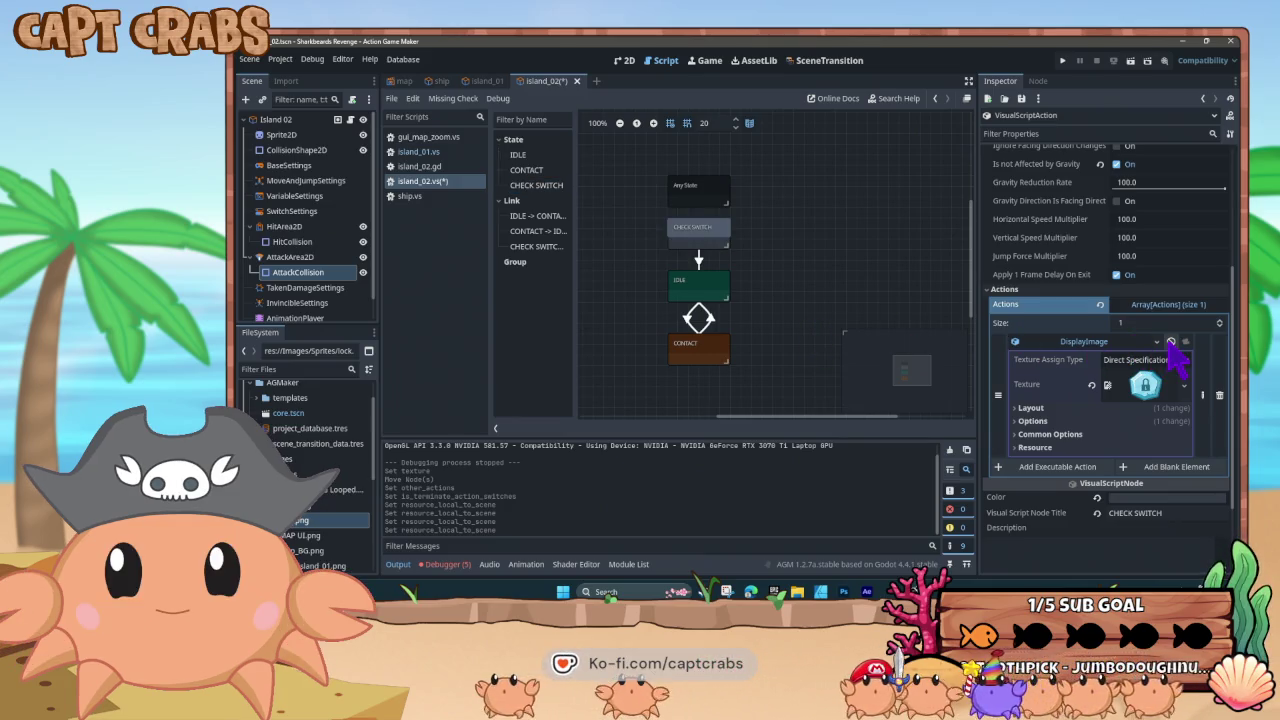
click(1170, 342)
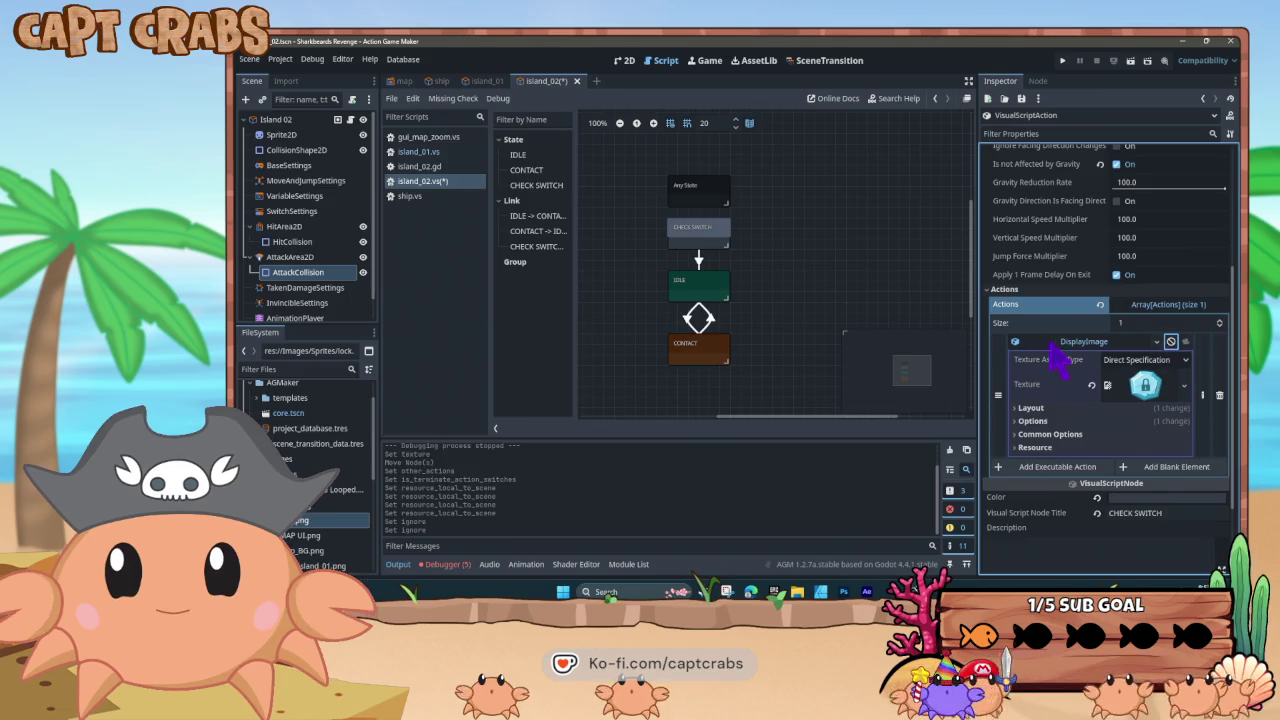
click(1016, 342)
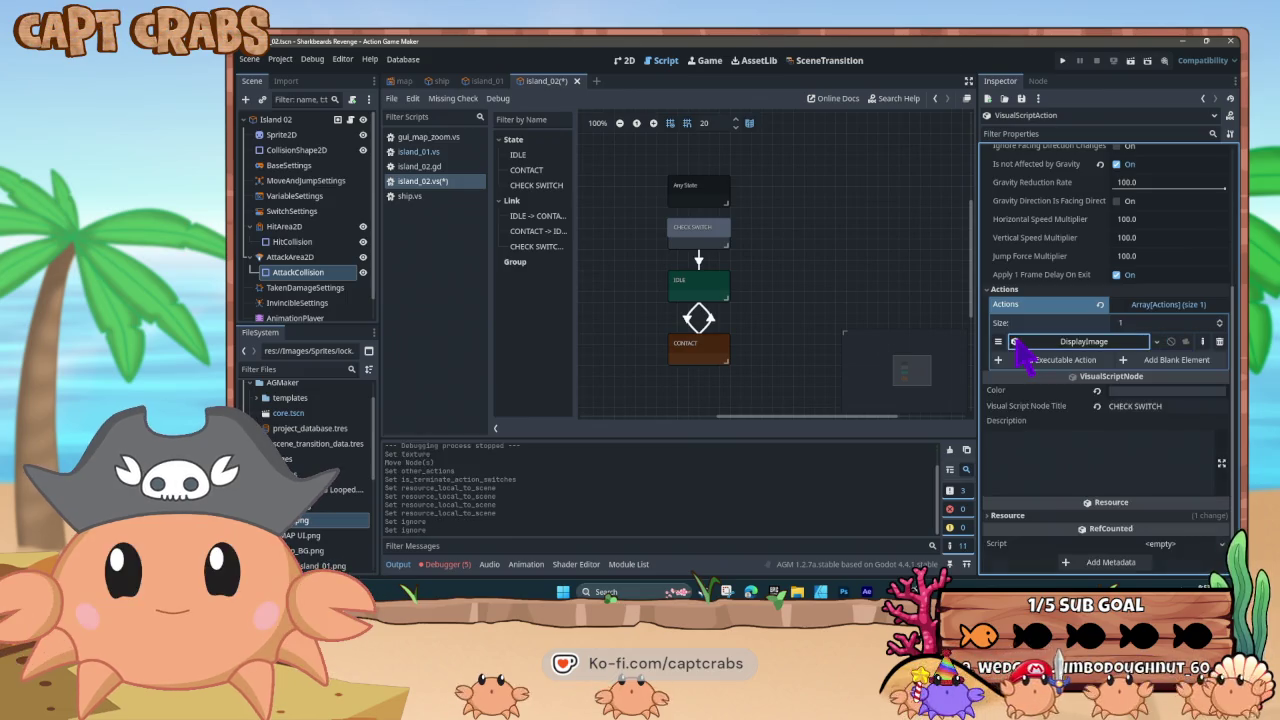
Replace the old DisplayImage with a new action using lock.png as its texture
click(1219, 342)
click(1050, 360)
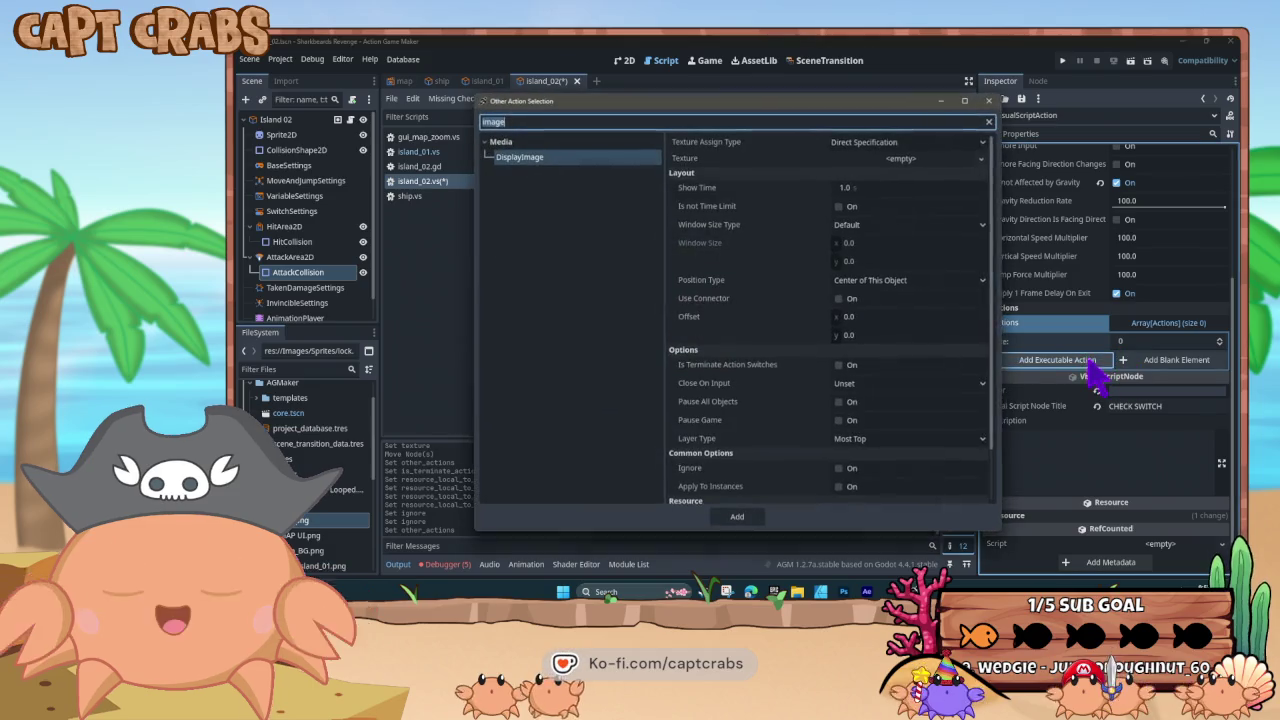
click(905, 159)
click(905, 446)
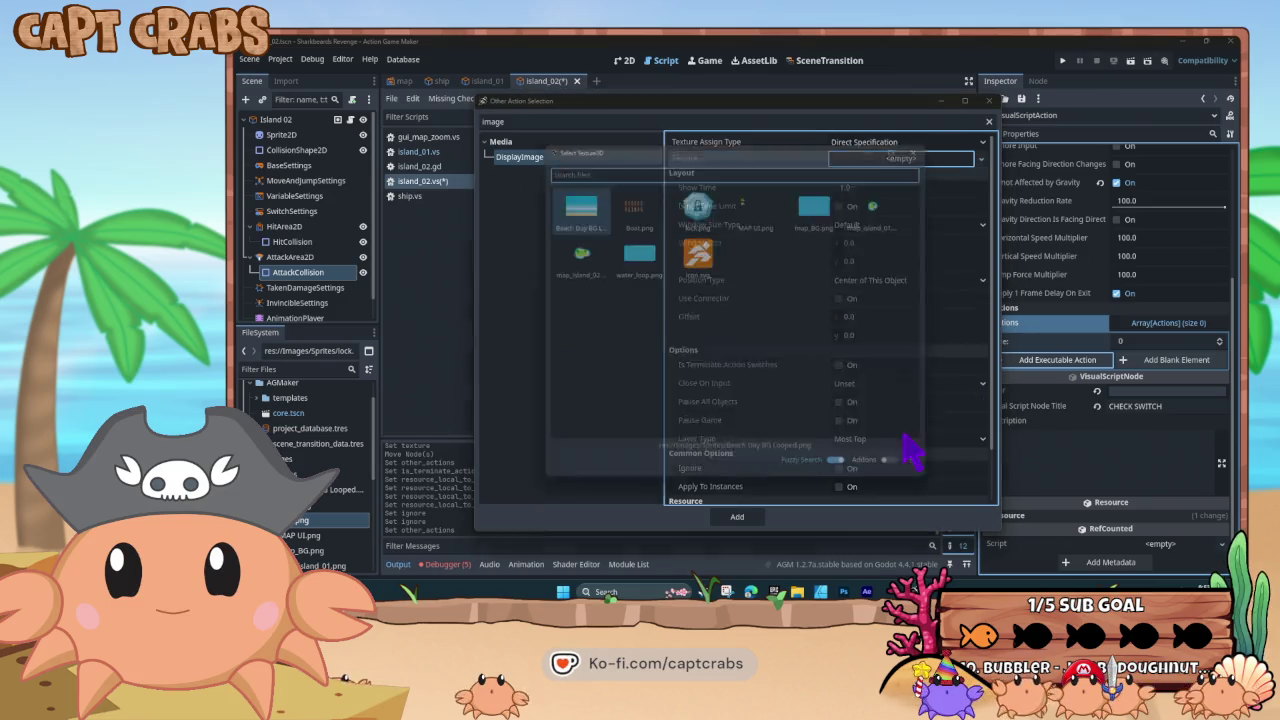
double_click(737, 229)
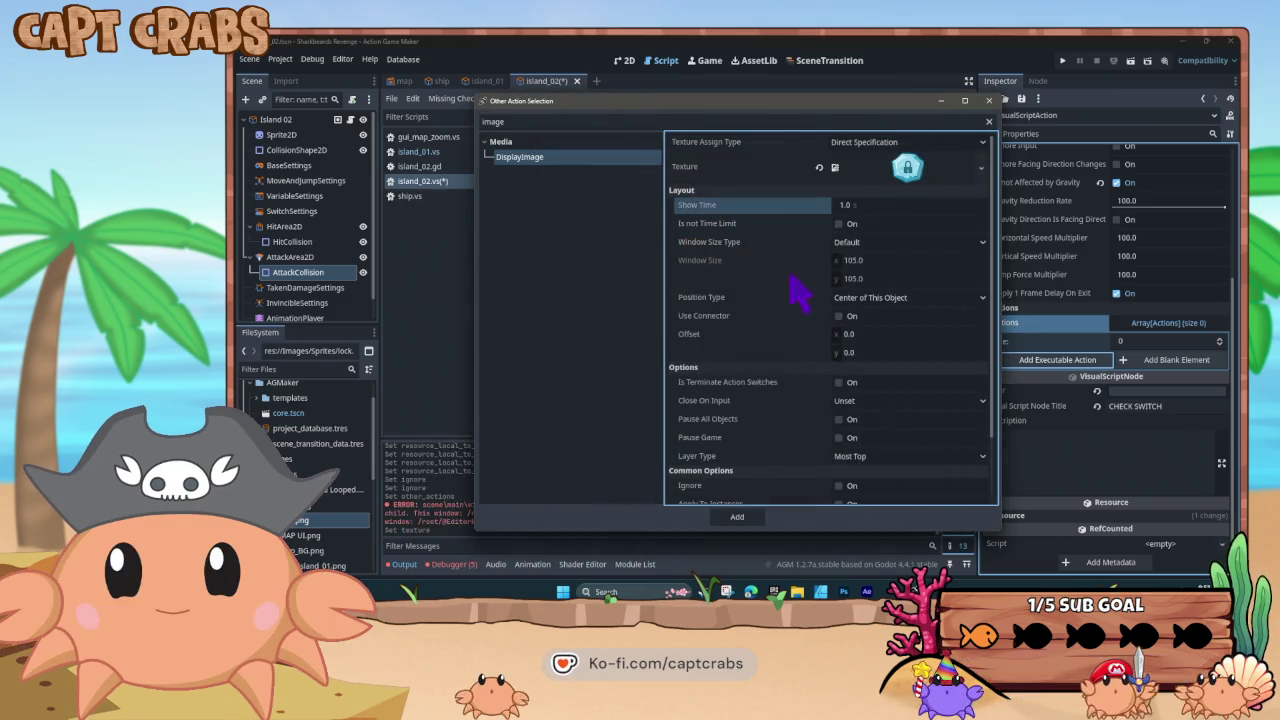
Tick Is not Time Limit and Is Terminate Action Switches, add the action, and test-run the game
click(839, 224)
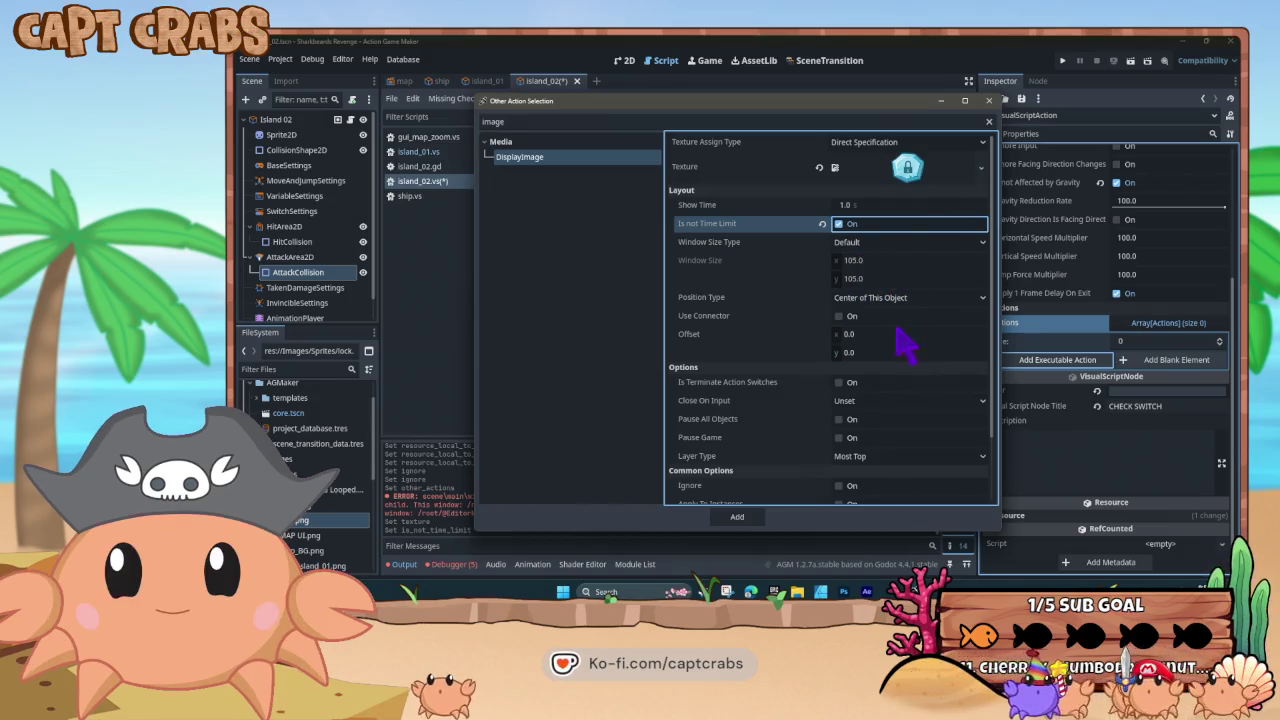
click(839, 383)
scroll(810, 440, down, 2)
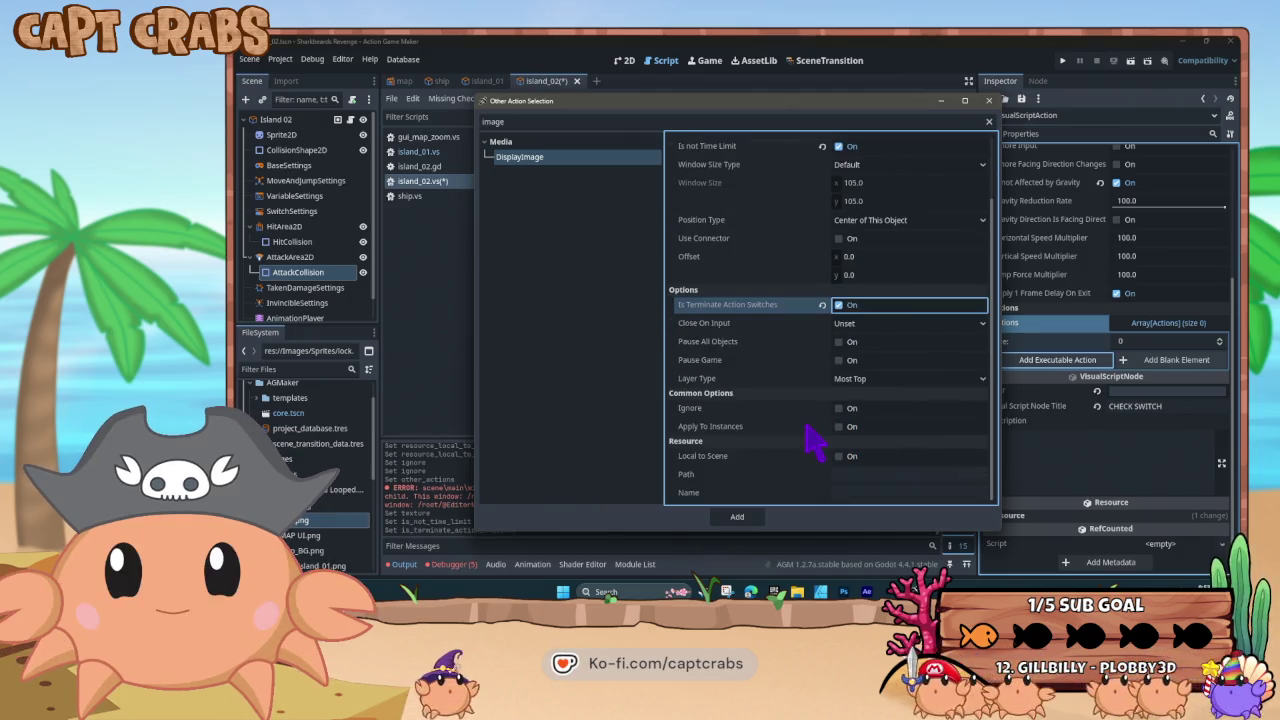
click(757, 519)
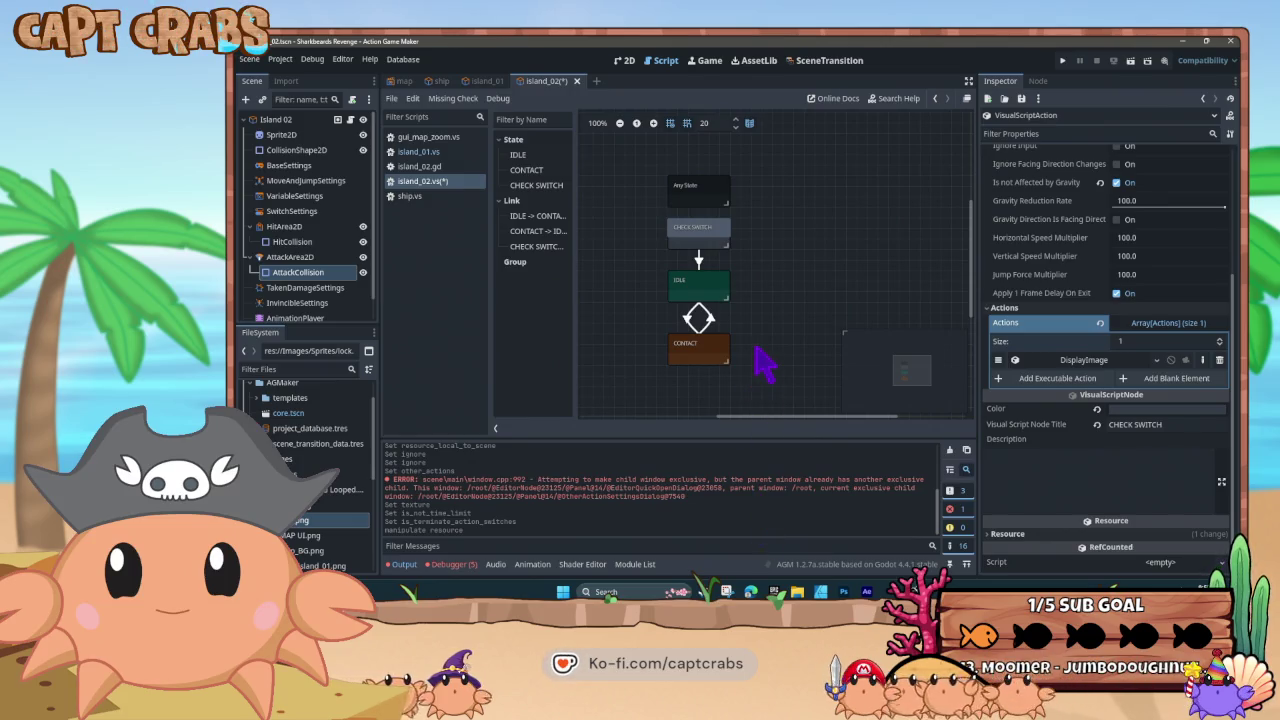
key(F5)
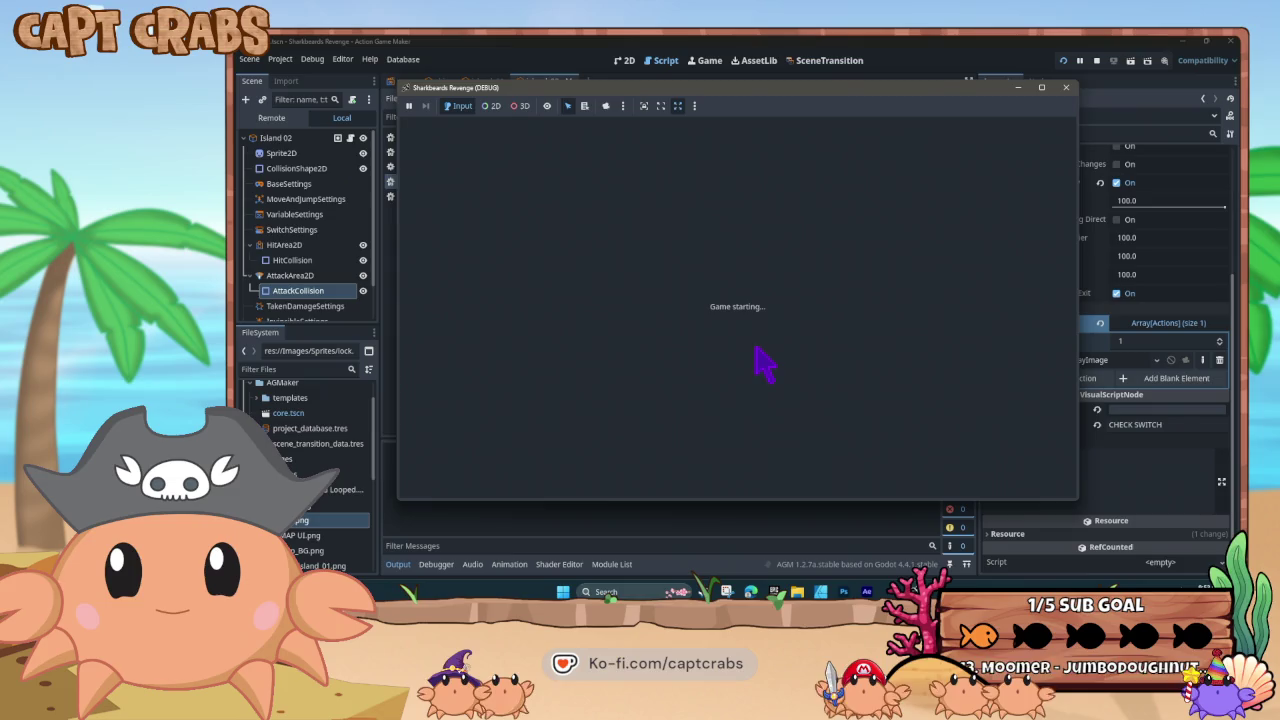
Sail the ship around Crab Island and past the locked island, then close the test game
key(Down)
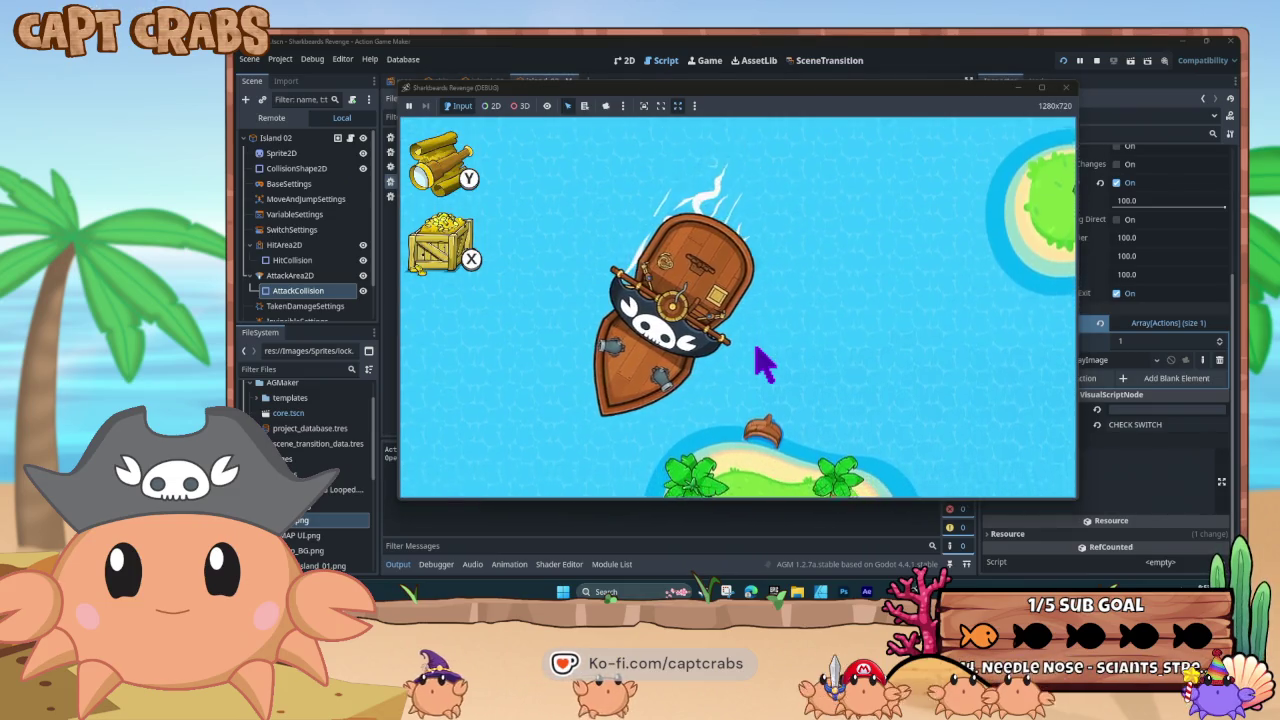
key(Right)
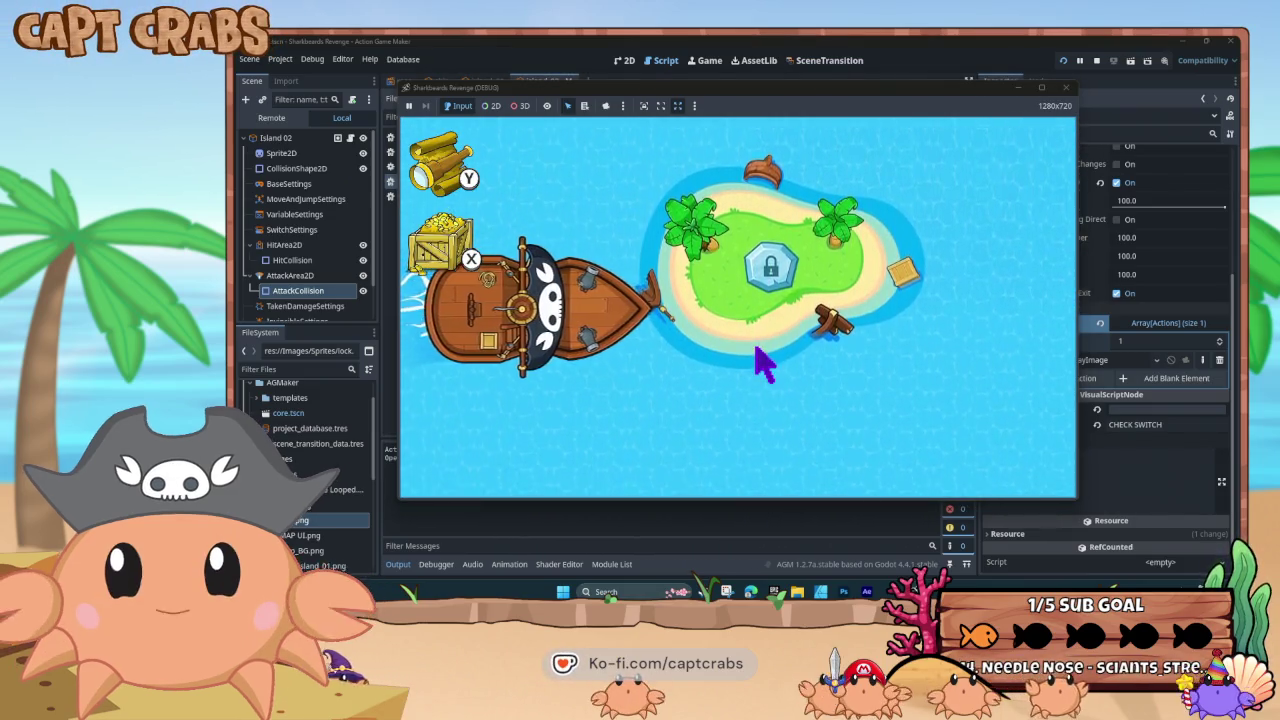
key(Up)
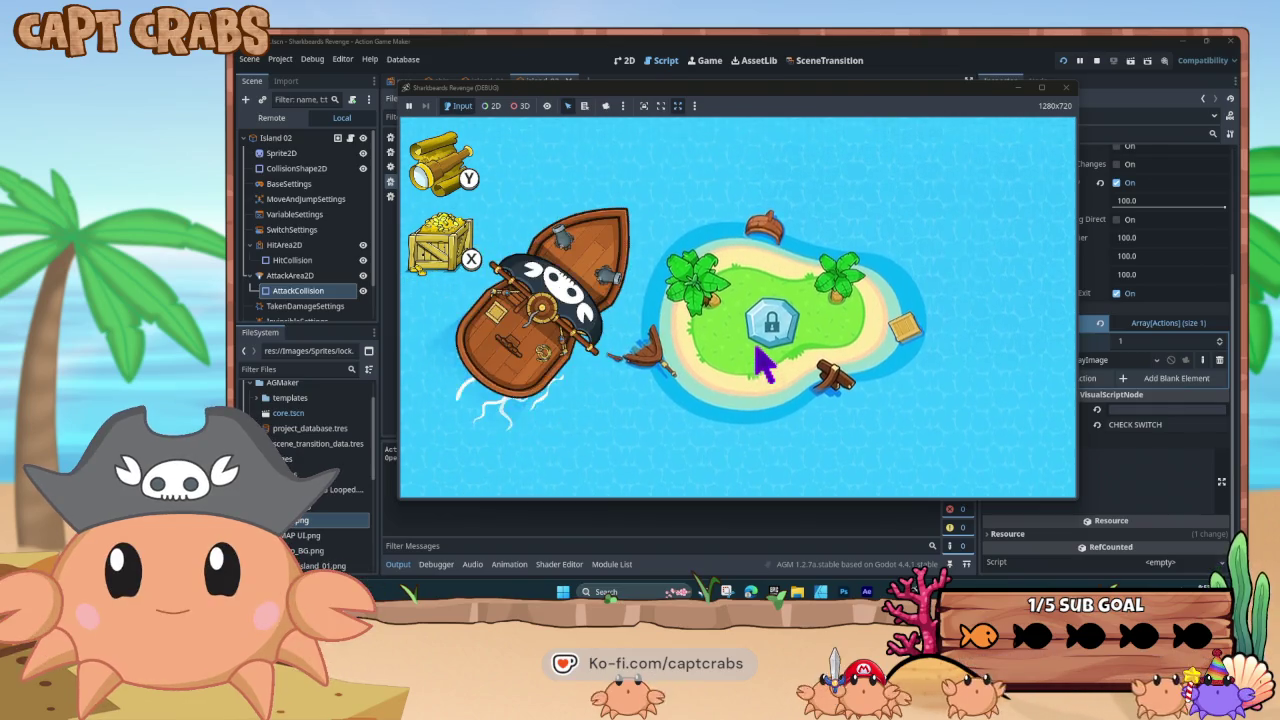
key(Right)
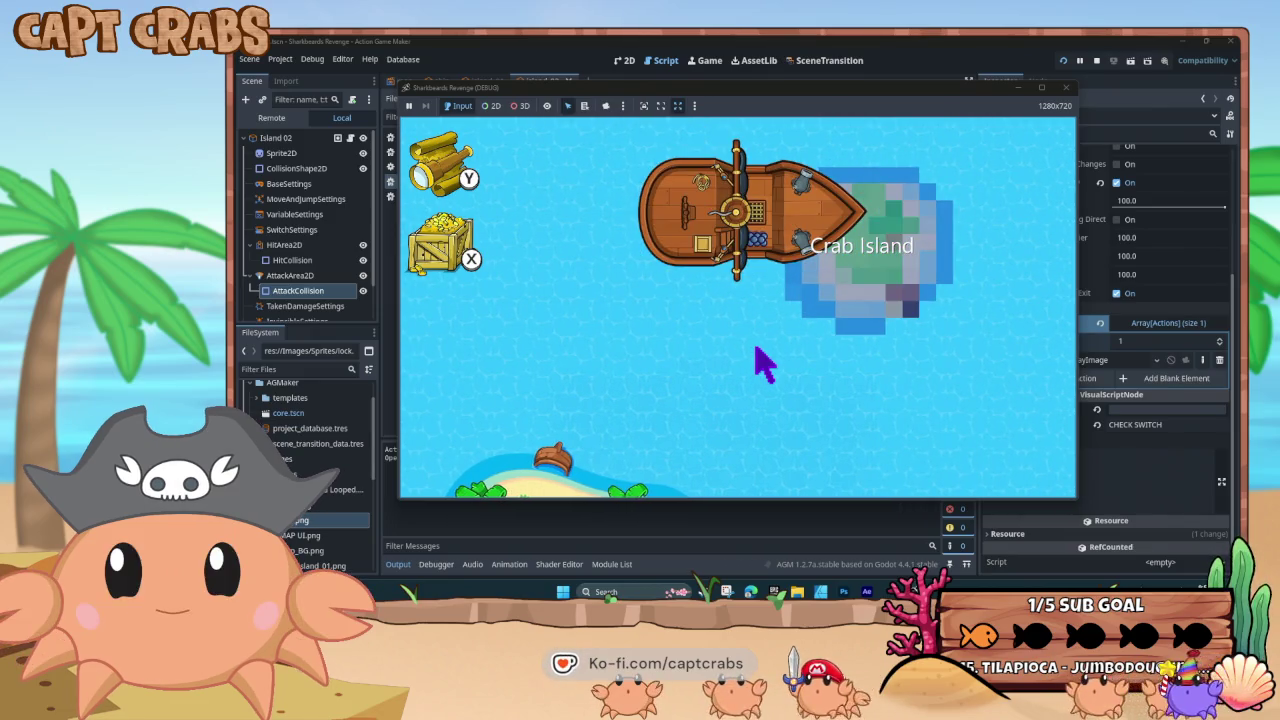
key(Left)
key(Right)
key(Down)
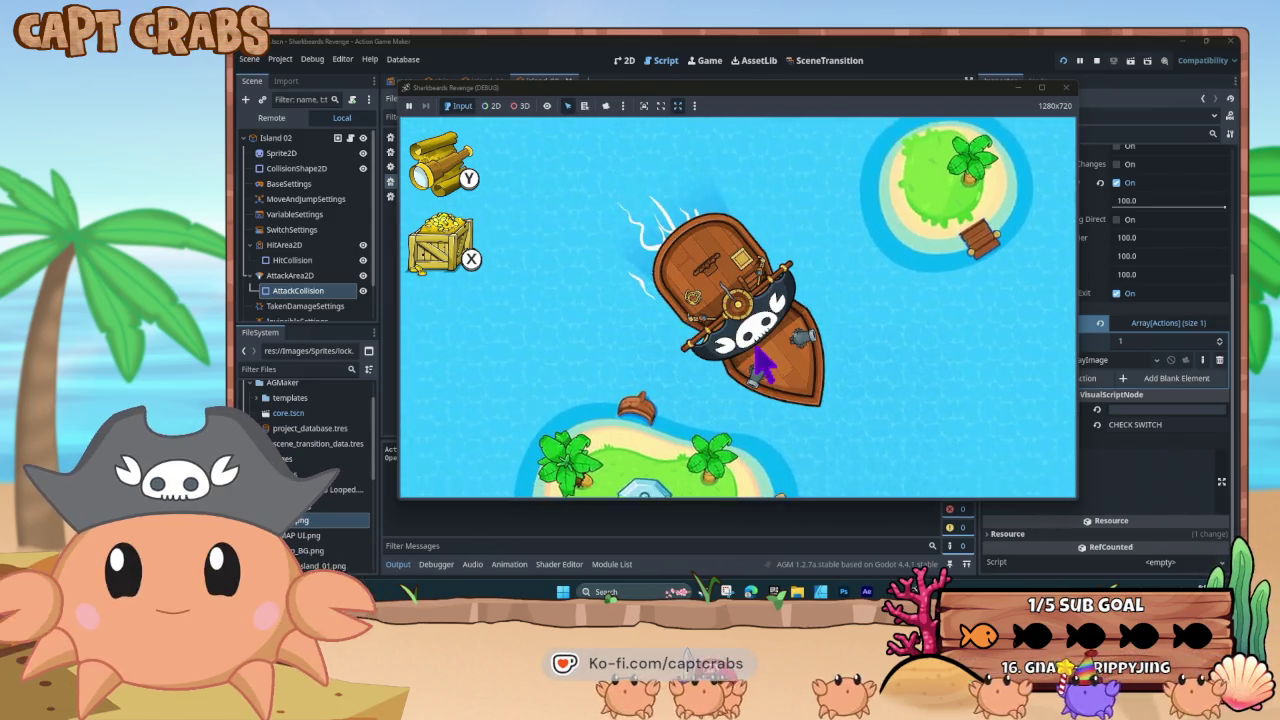
key(Right)
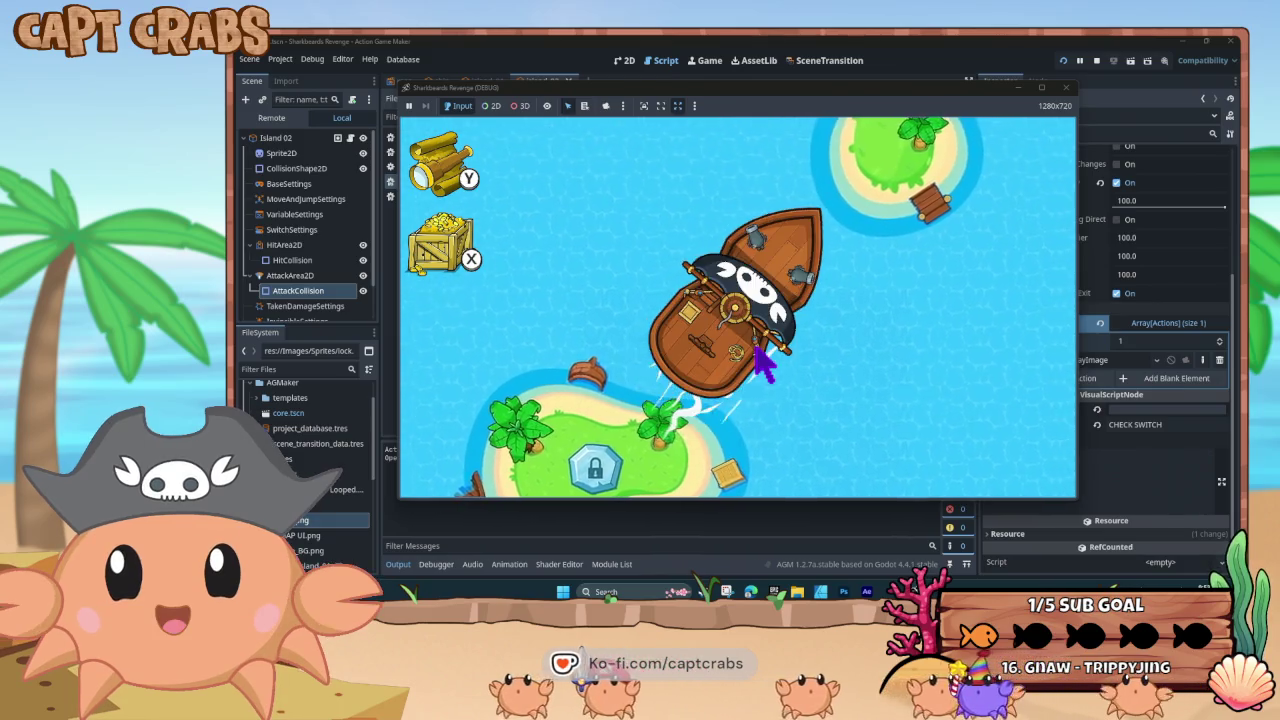
key(Down)
key(Right)
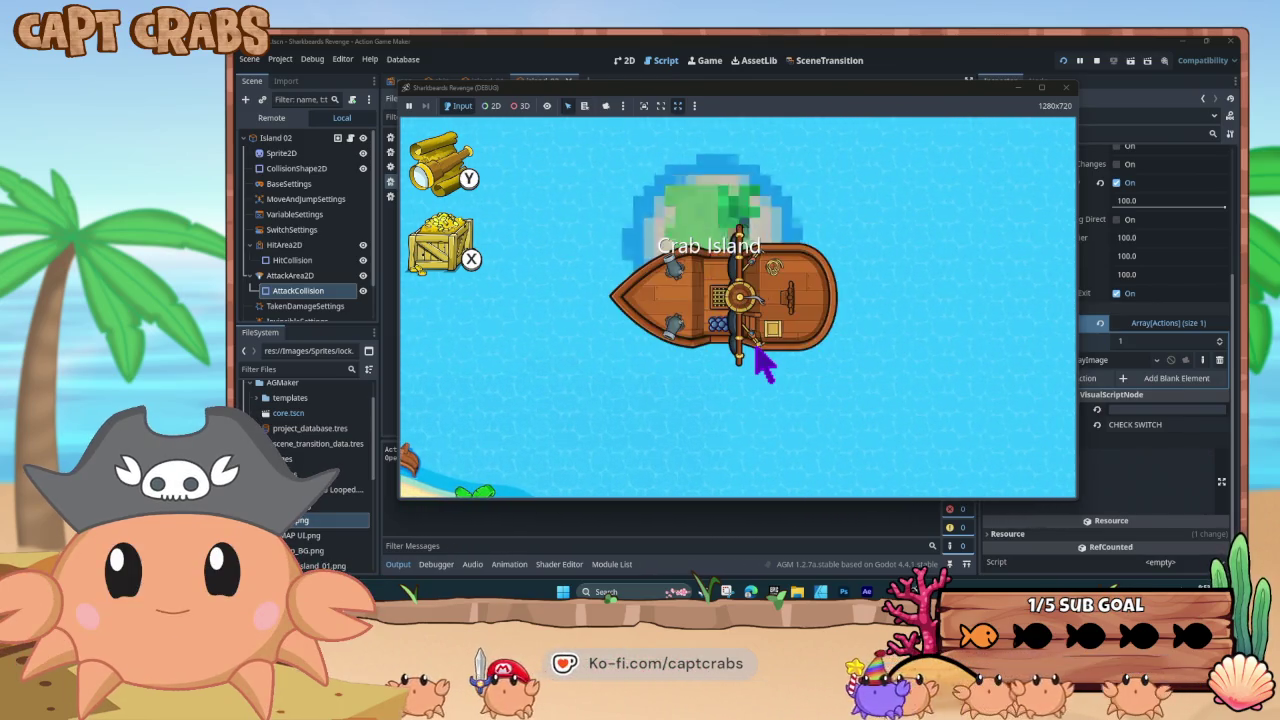
key(Left)
key(Right)
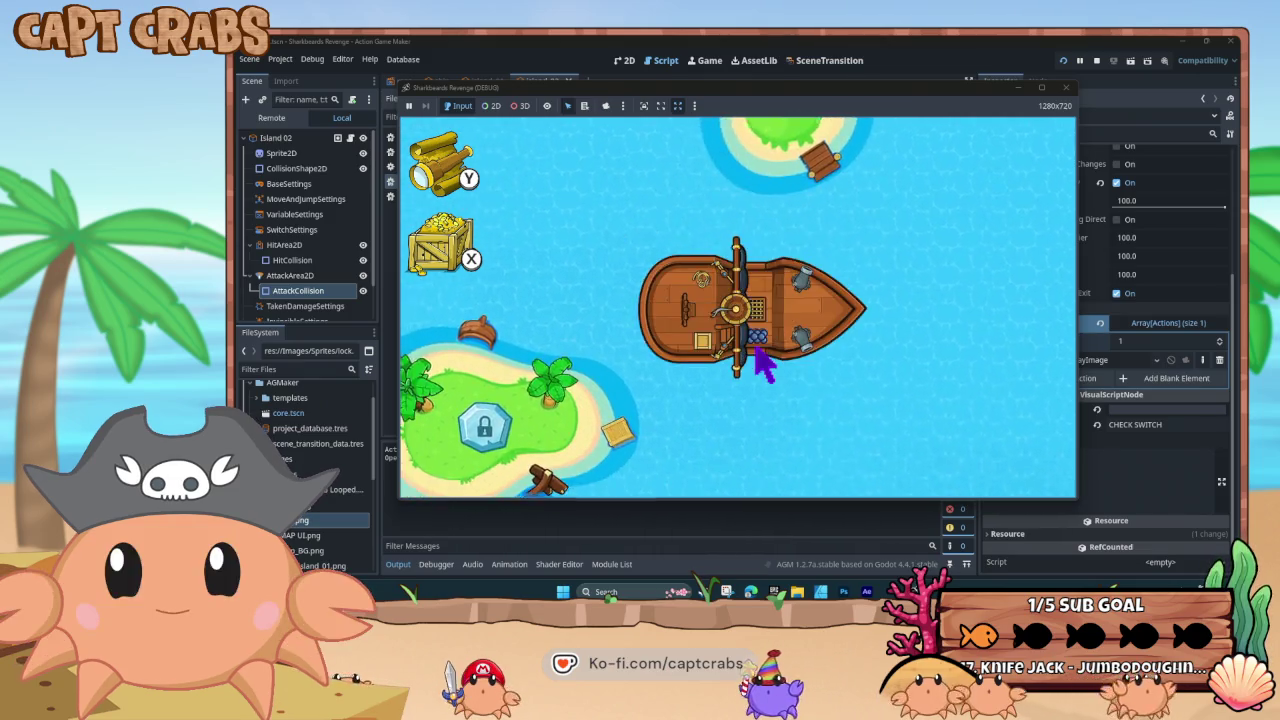
key(Left)
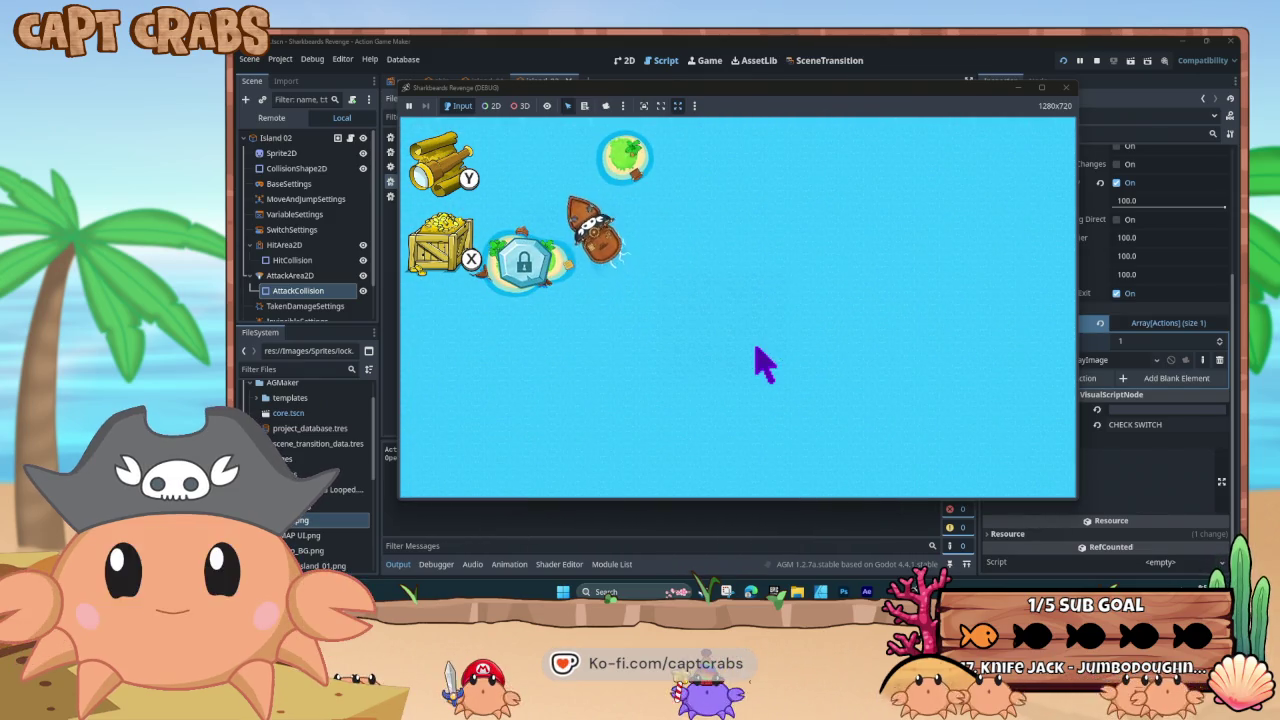
key(Down)
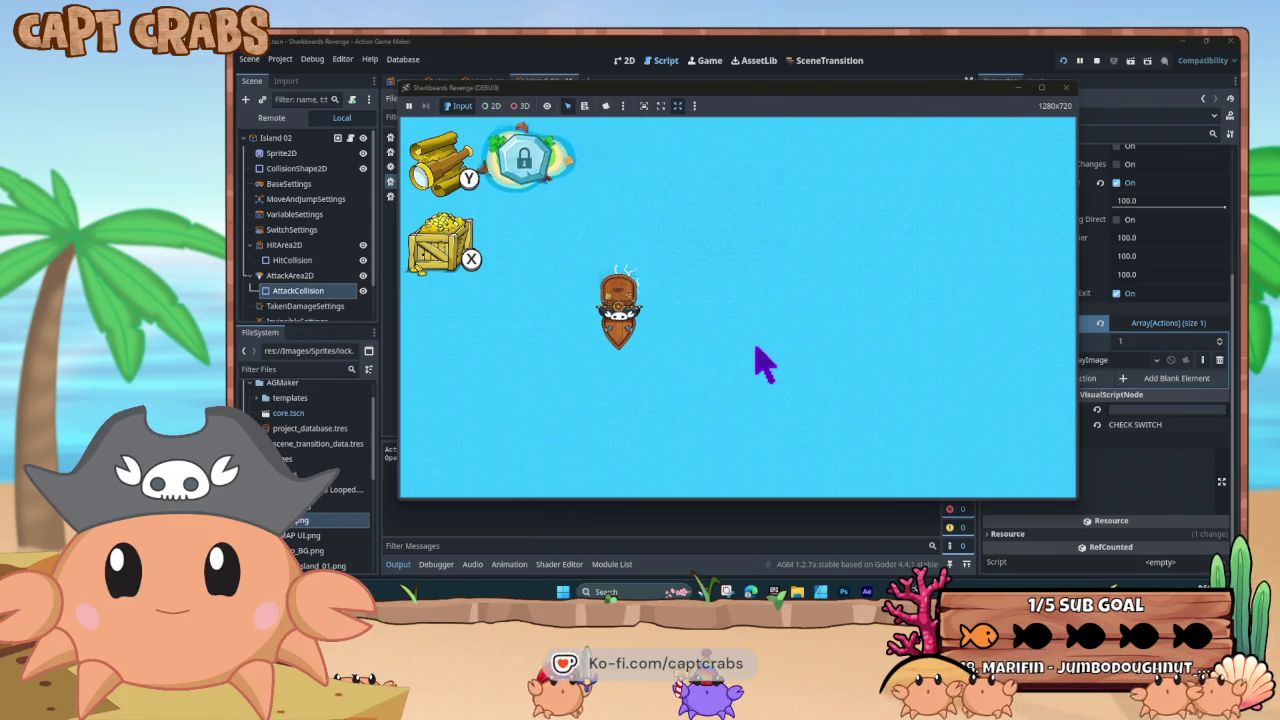
key(Up)
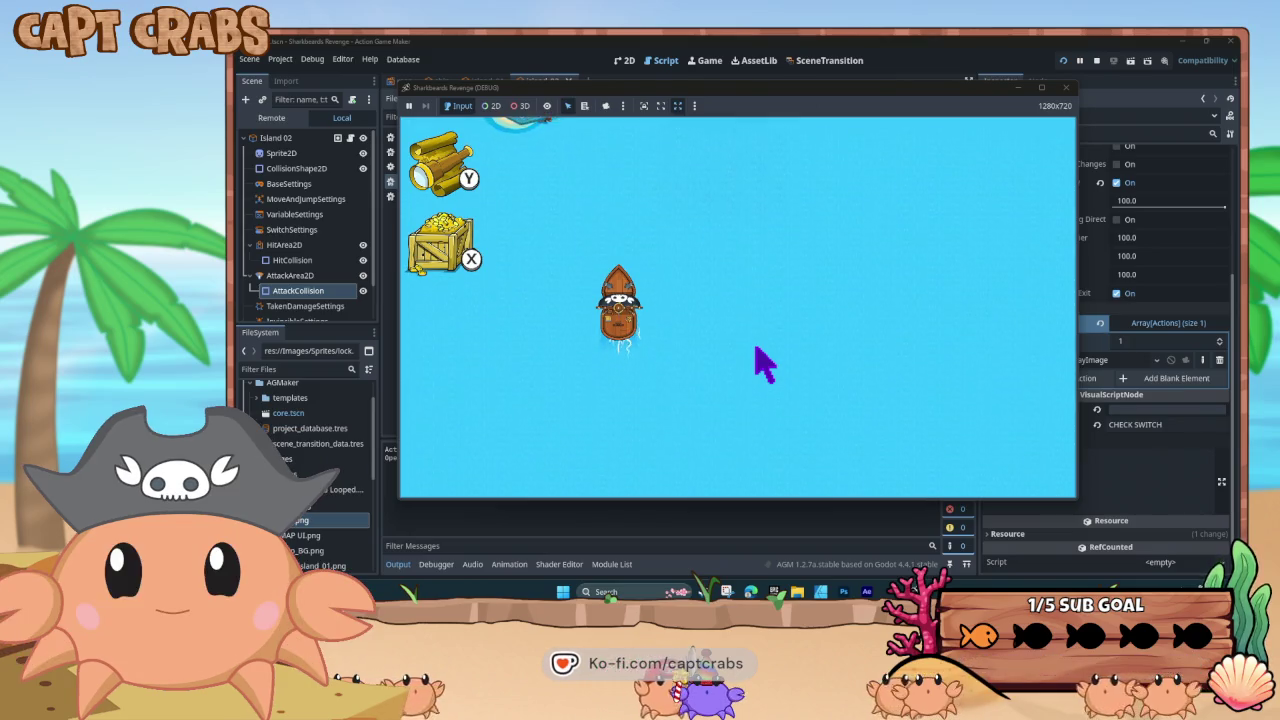
click(1066, 88)
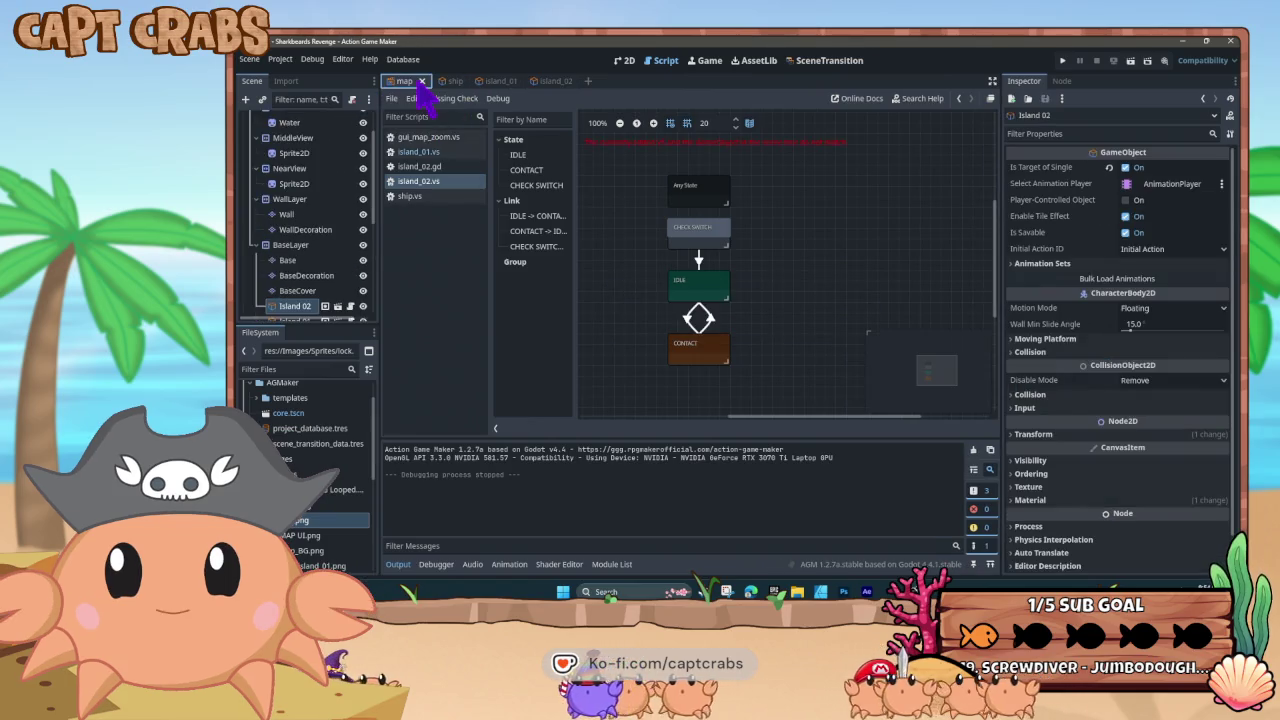
In the 2D map view, move Island 02 to (641, 1072) and Island 01 to (1359, 262)
click(624, 62)
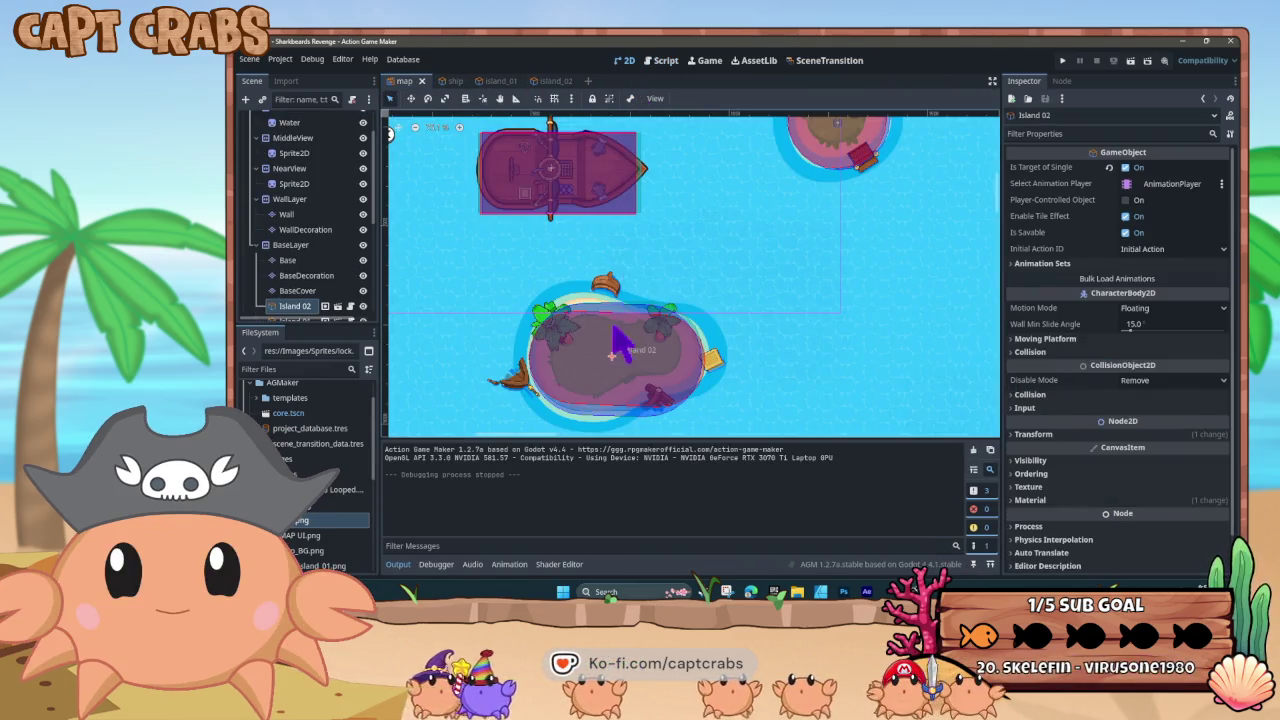
scroll(614, 330, down, 3)
drag(617, 338, 621, 372)
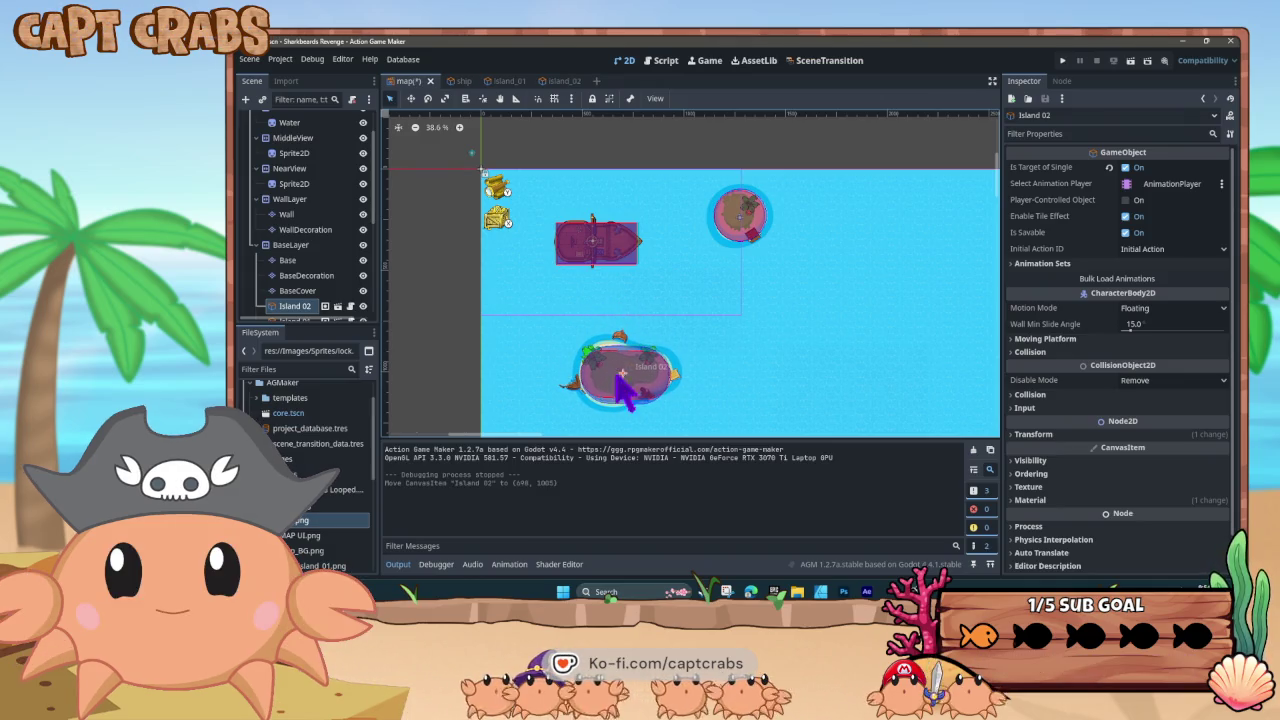
drag(735, 224, 751, 231)
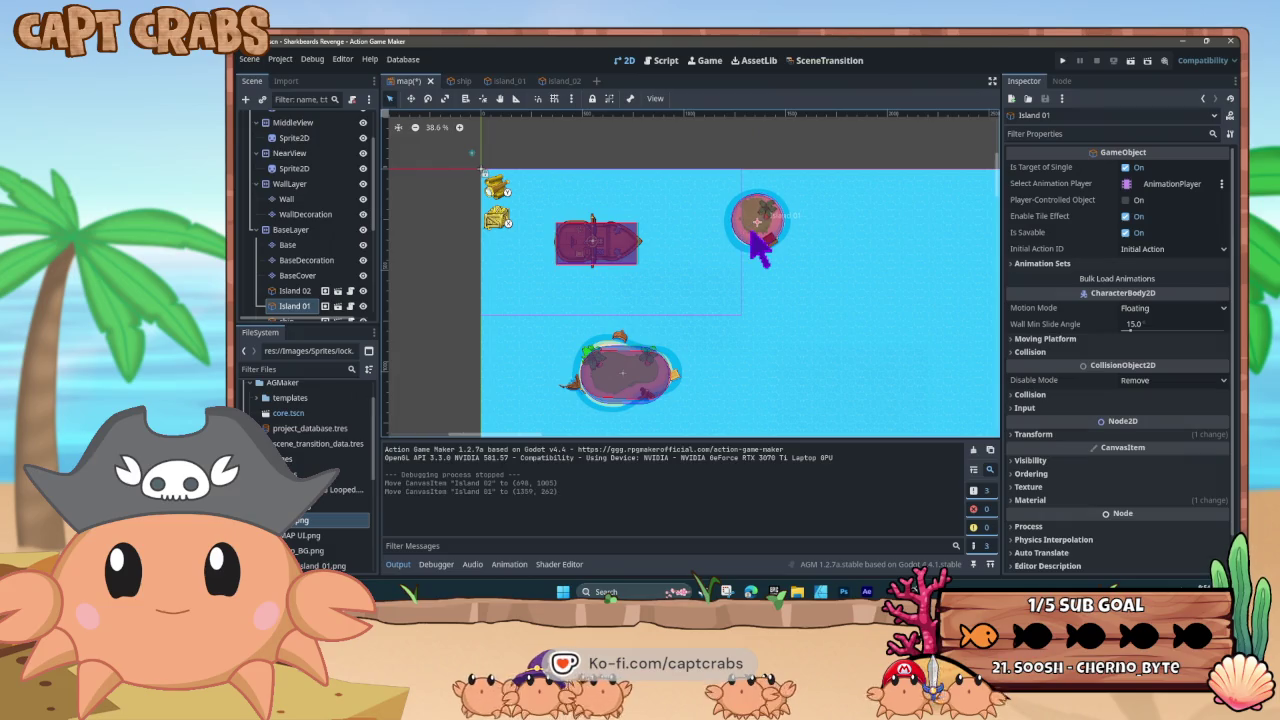
drag(634, 366, 614, 384)
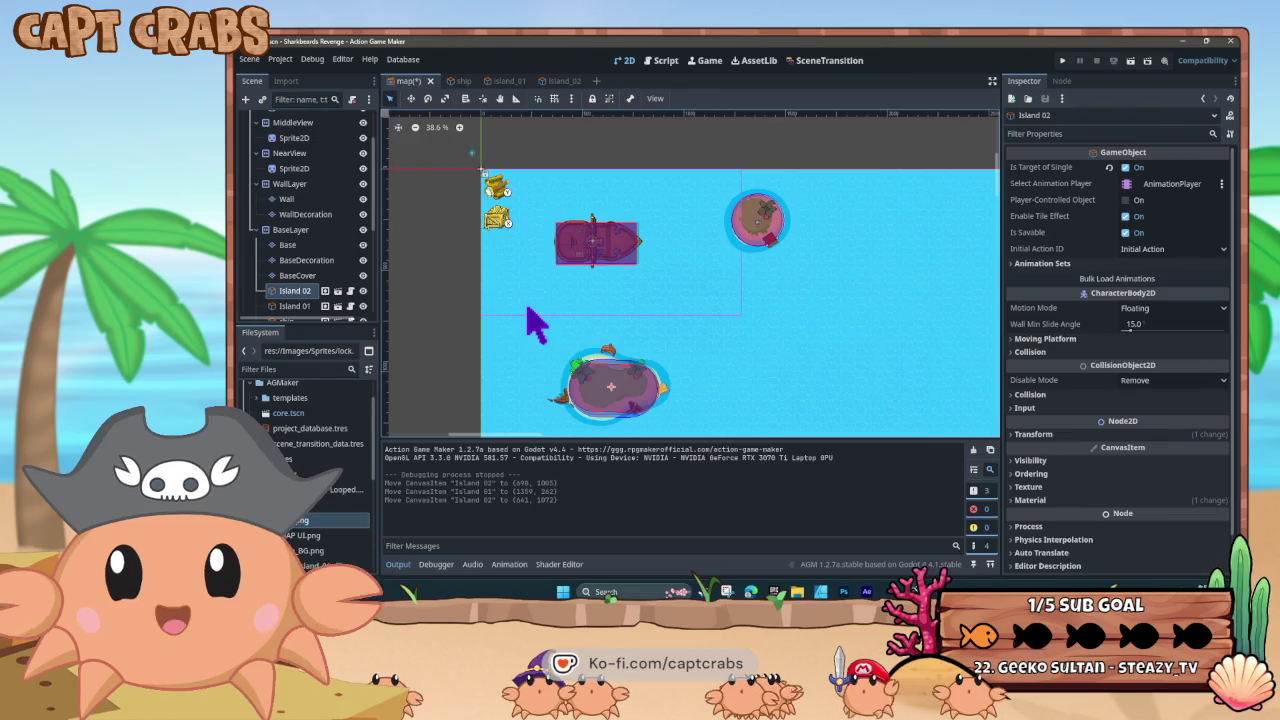
scroll(528, 312, down, 8)
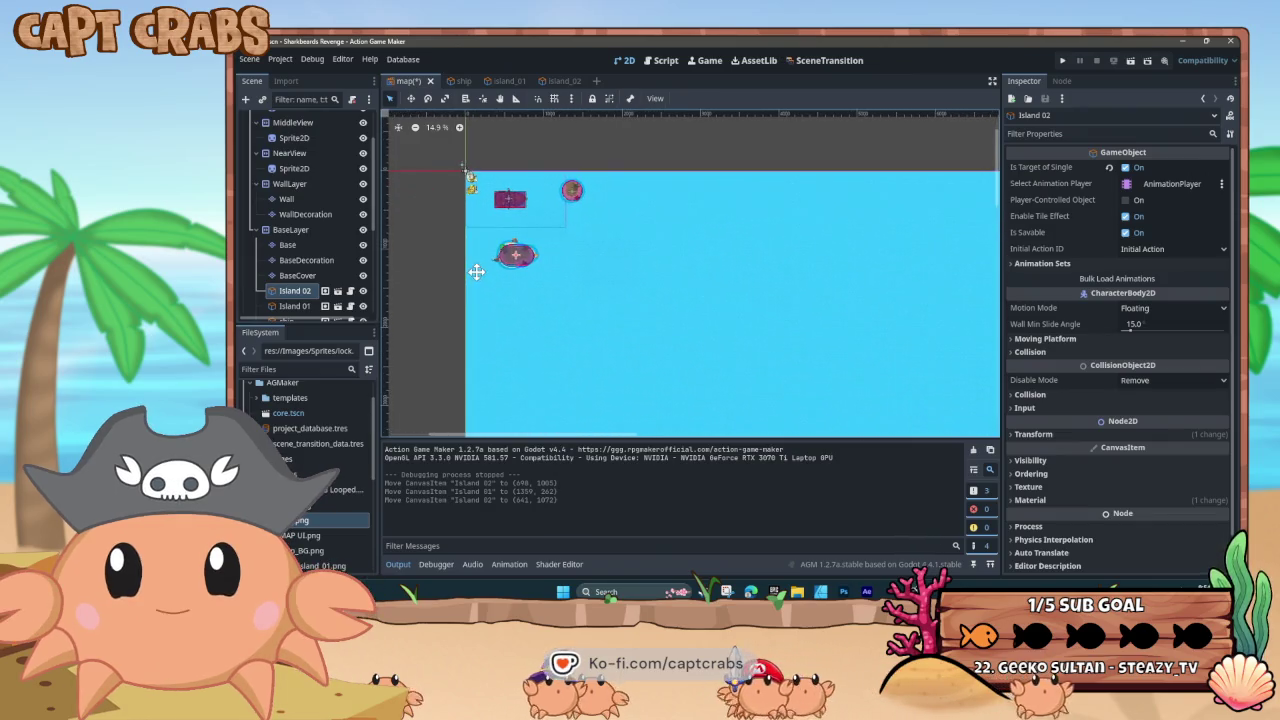
Save the map scene with Ctrl+S and zoom the canvas to check both islands
key(ctrl+s)
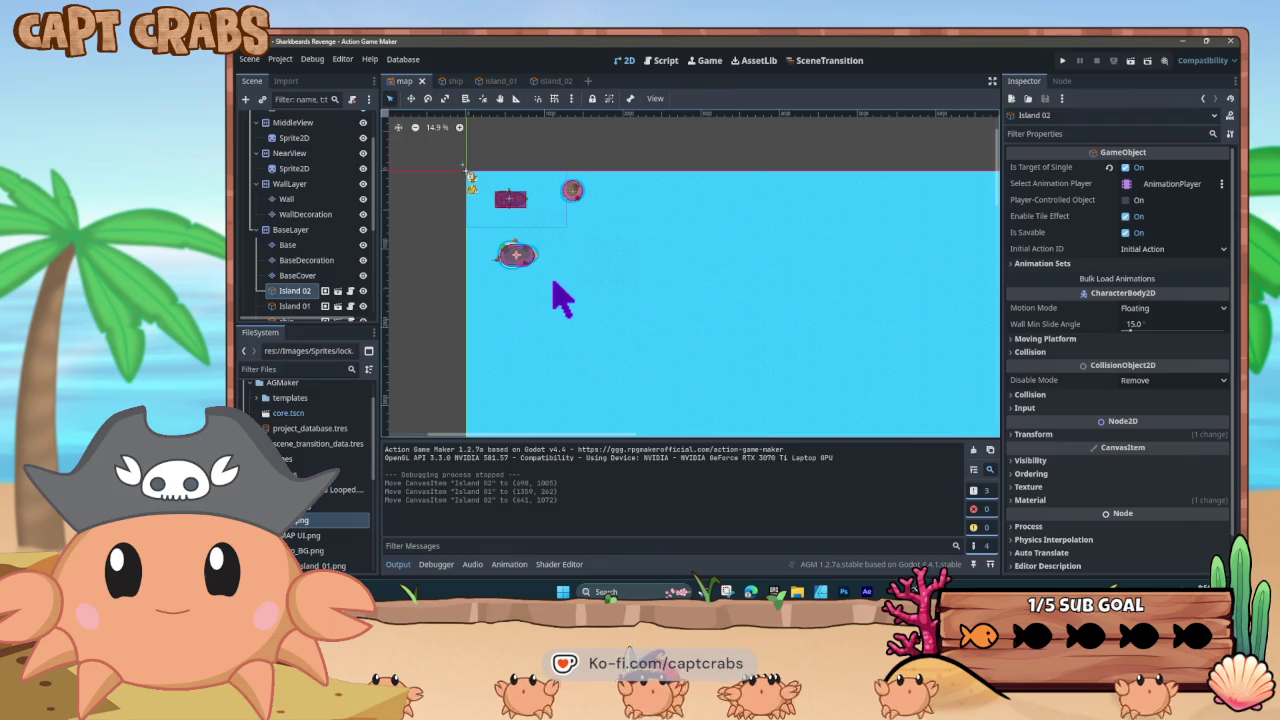
scroll(600, 300, down, 5)
scroll(610, 315, up, 2)
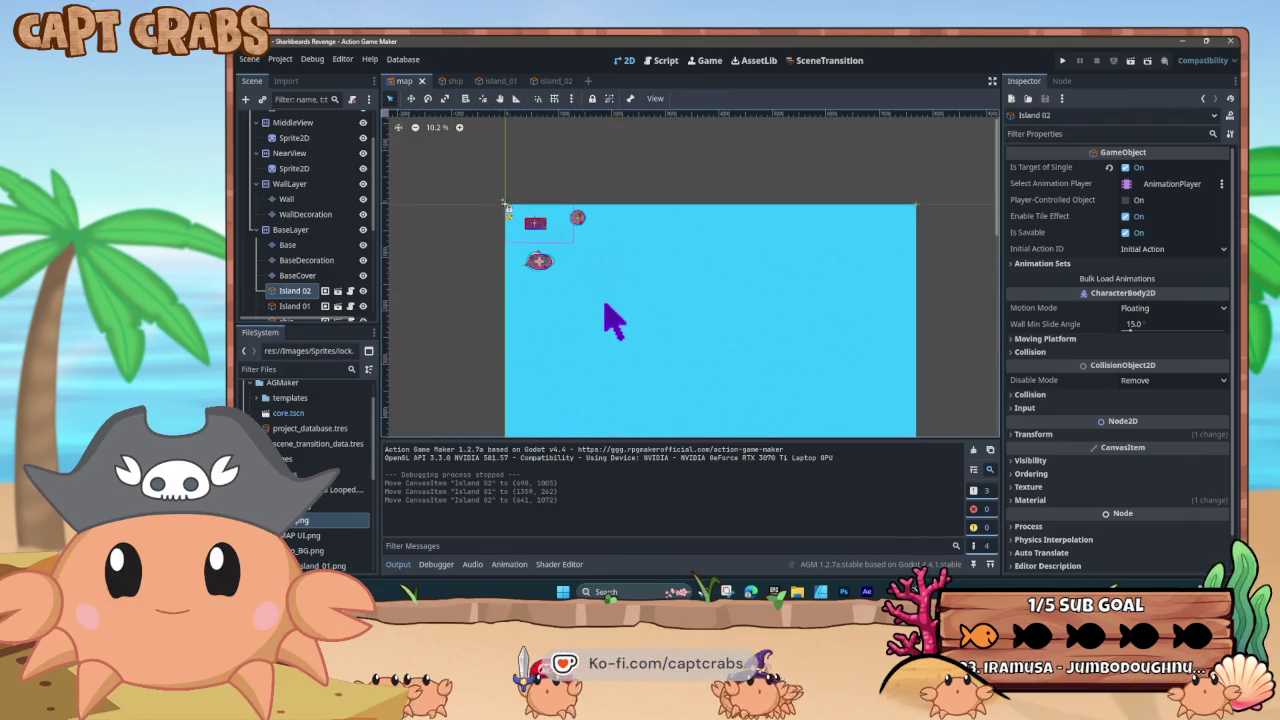
scroll(519, 300, up, 2)
scroll(580, 320, up, 4)
scroll(575, 262, down, 1)
scroll(560, 260, up, 2)
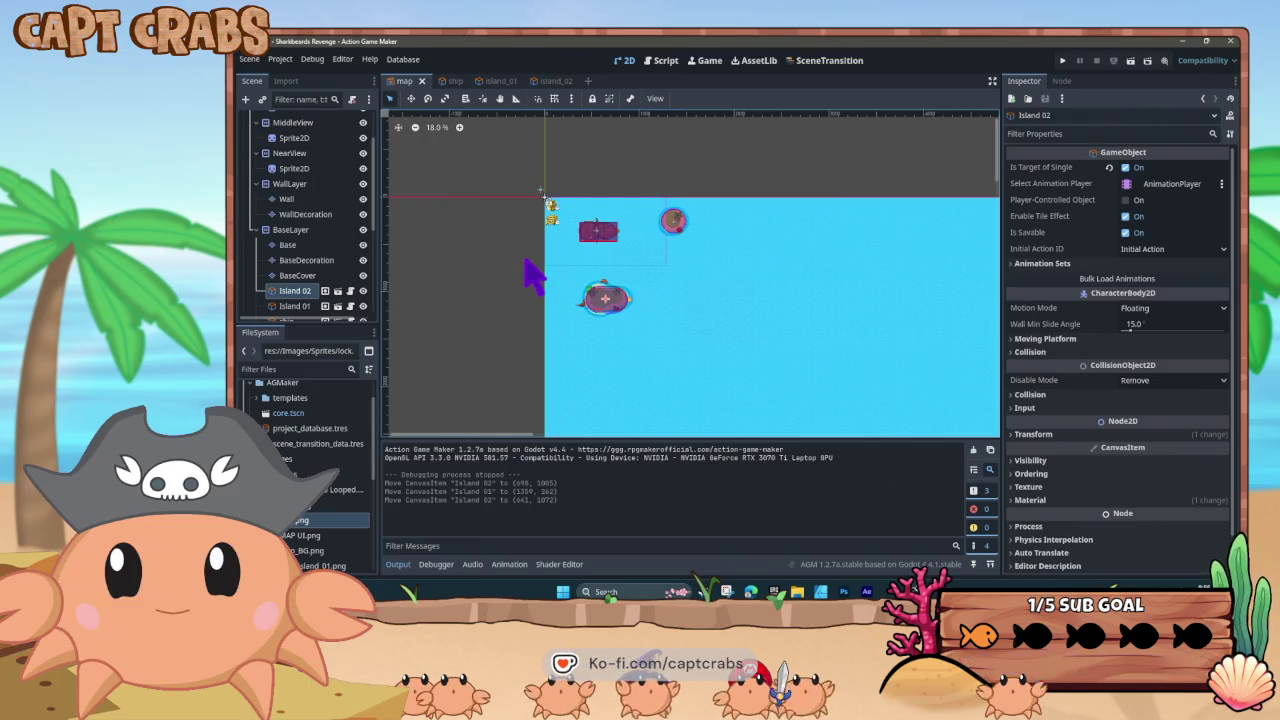
scroll(533, 277, down, 4)
scroll(521, 312, up, 2)
mouse_move(549, 351)
mouse_down()
mouse_move(543, 283)
mouse_move(551, 303)
mouse_up()
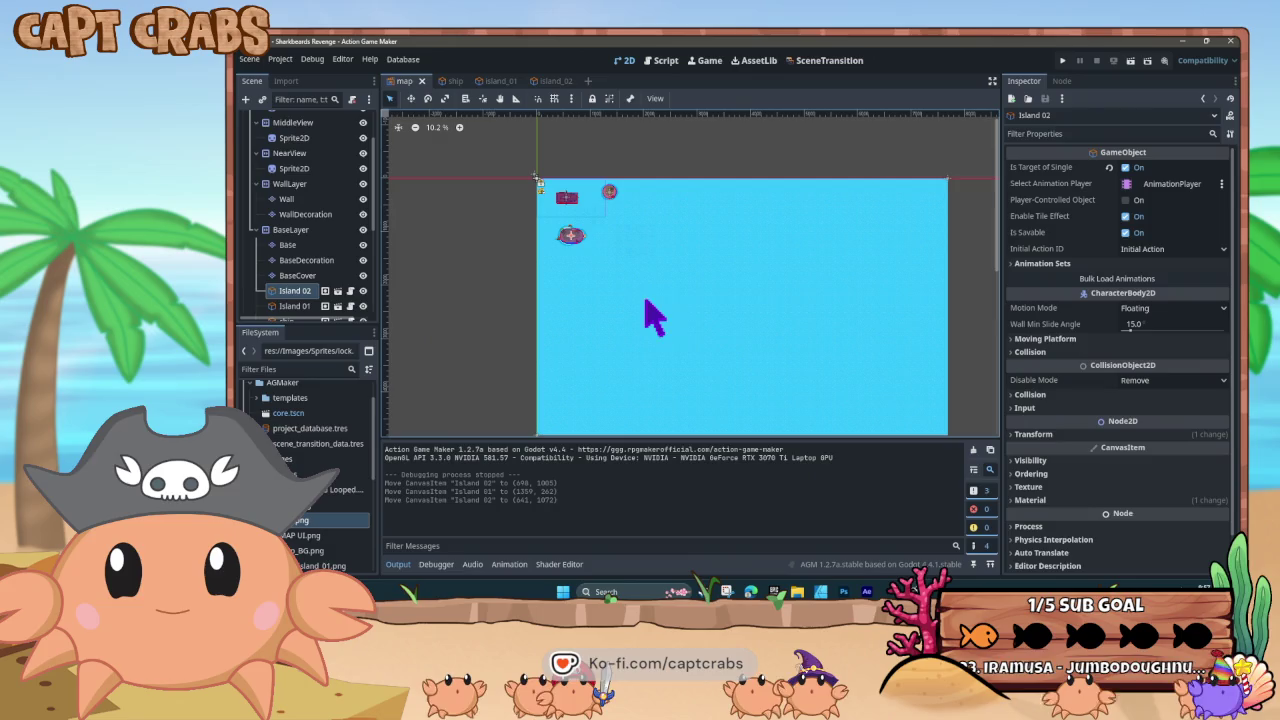
scroll(300, 288, down, 3)
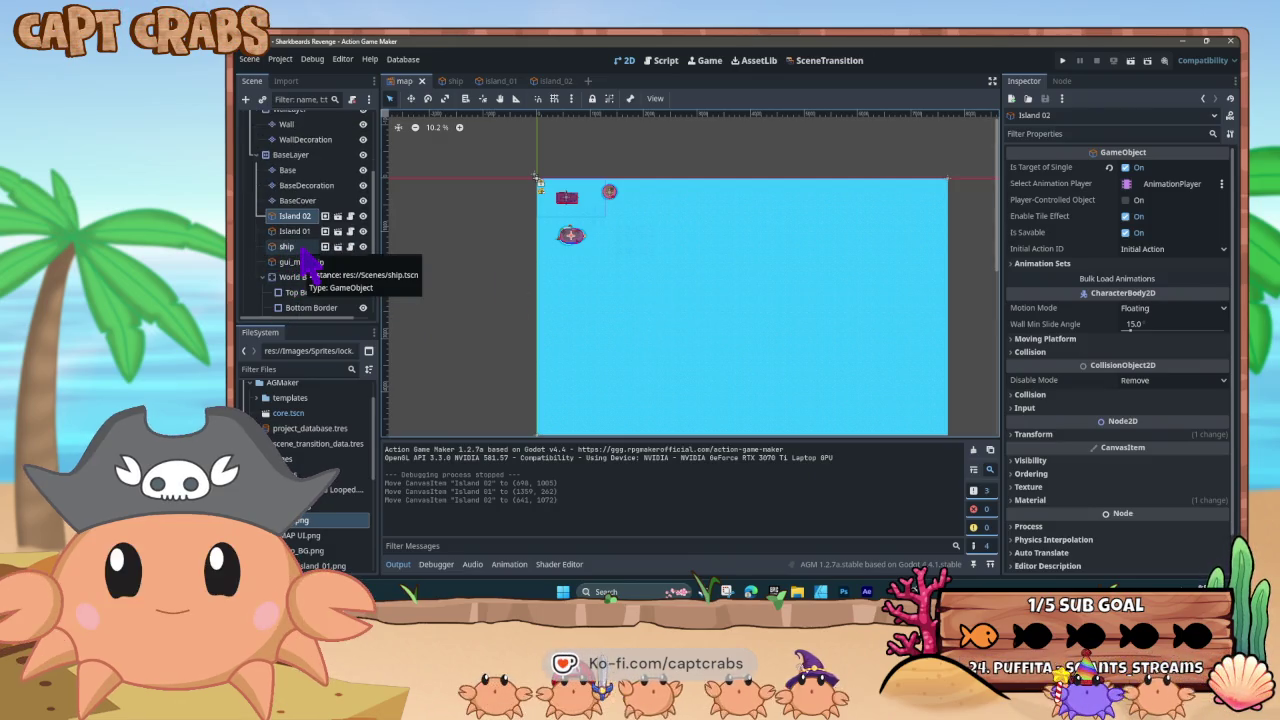
Inspect the gui_map_zoom and ship properties, widen the Scene tree panel, and start a test run
click(298, 263)
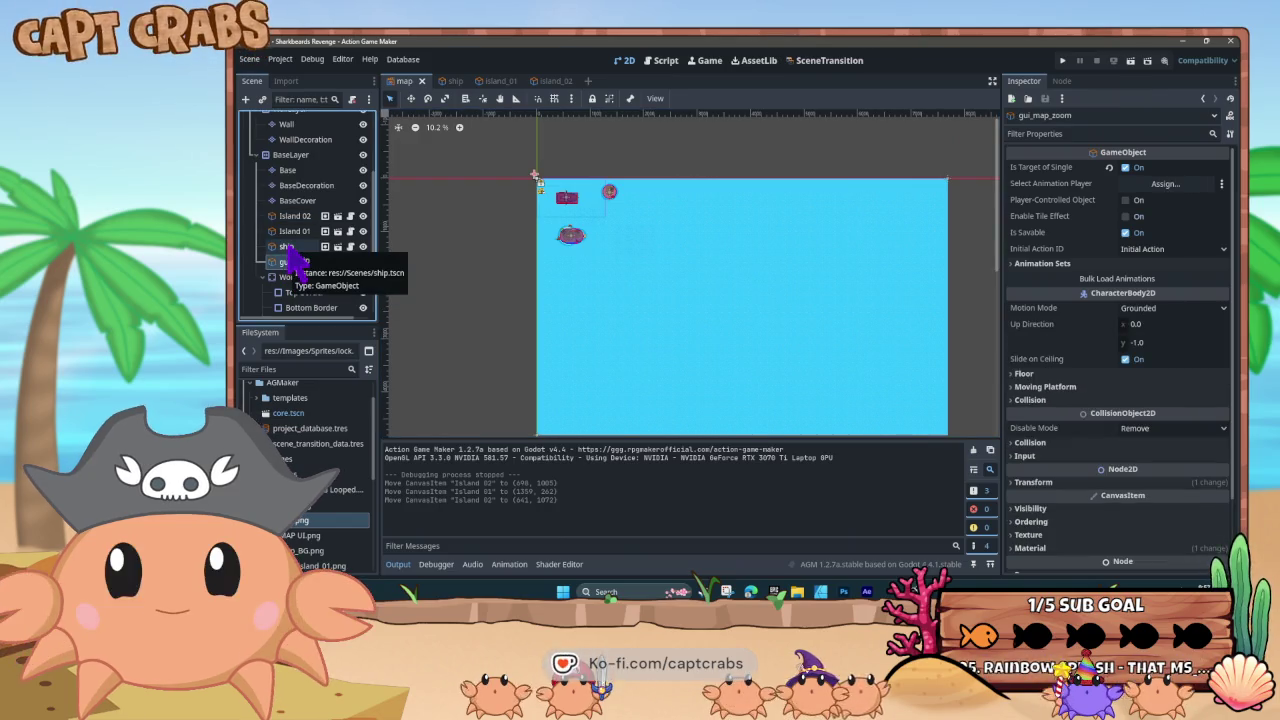
click(288, 248)
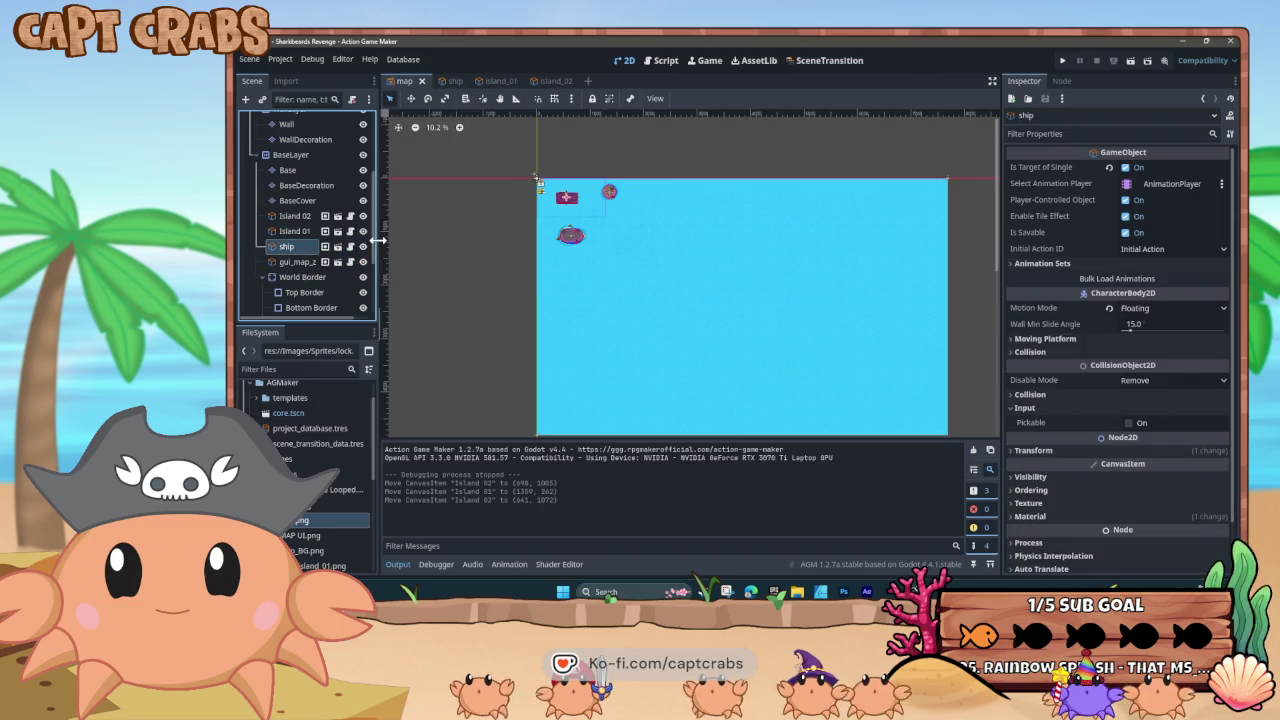
drag(378, 244, 403, 240)
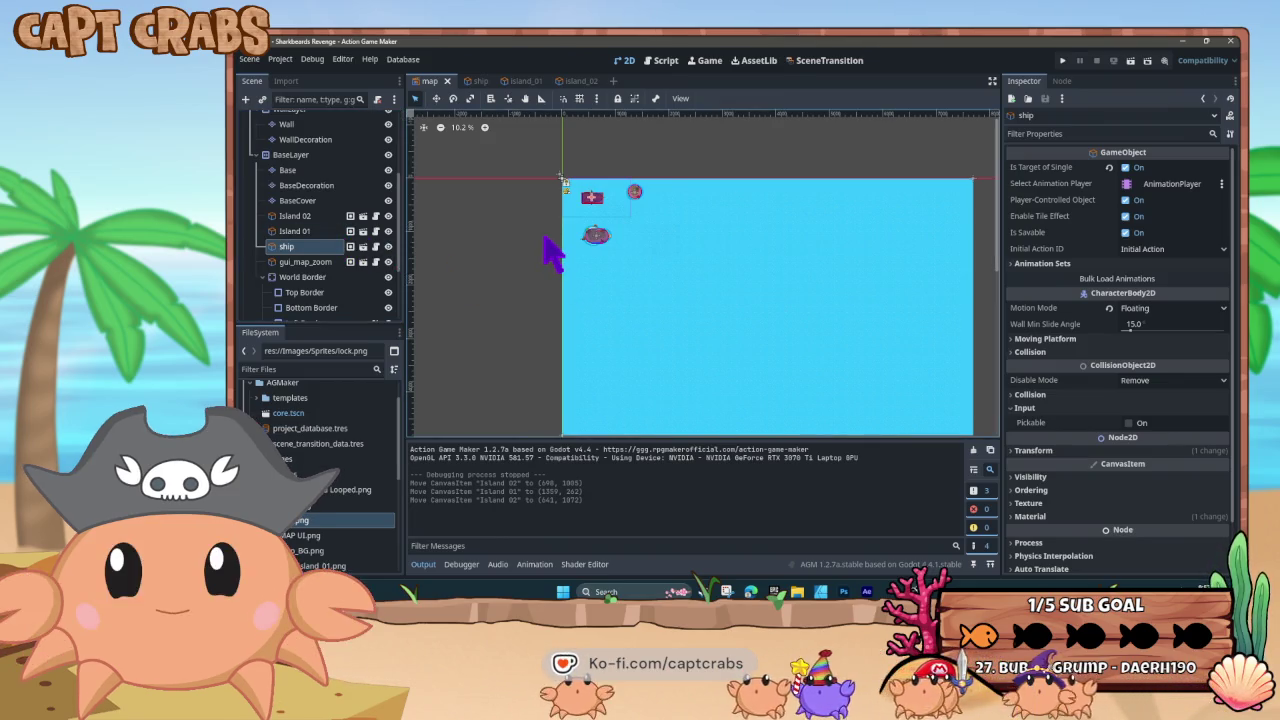
key(F5)
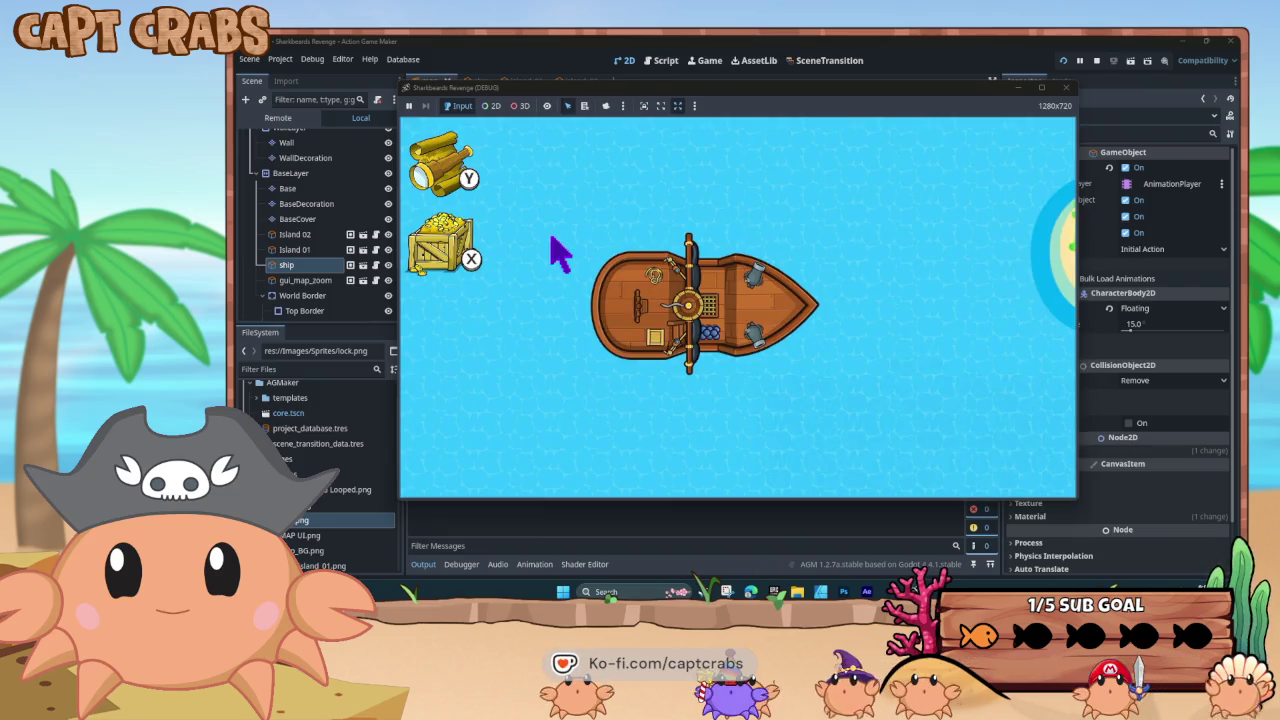
Sail the ship around Crab Island and the locked islands with the arrow keys, then close the test game
key(Down)
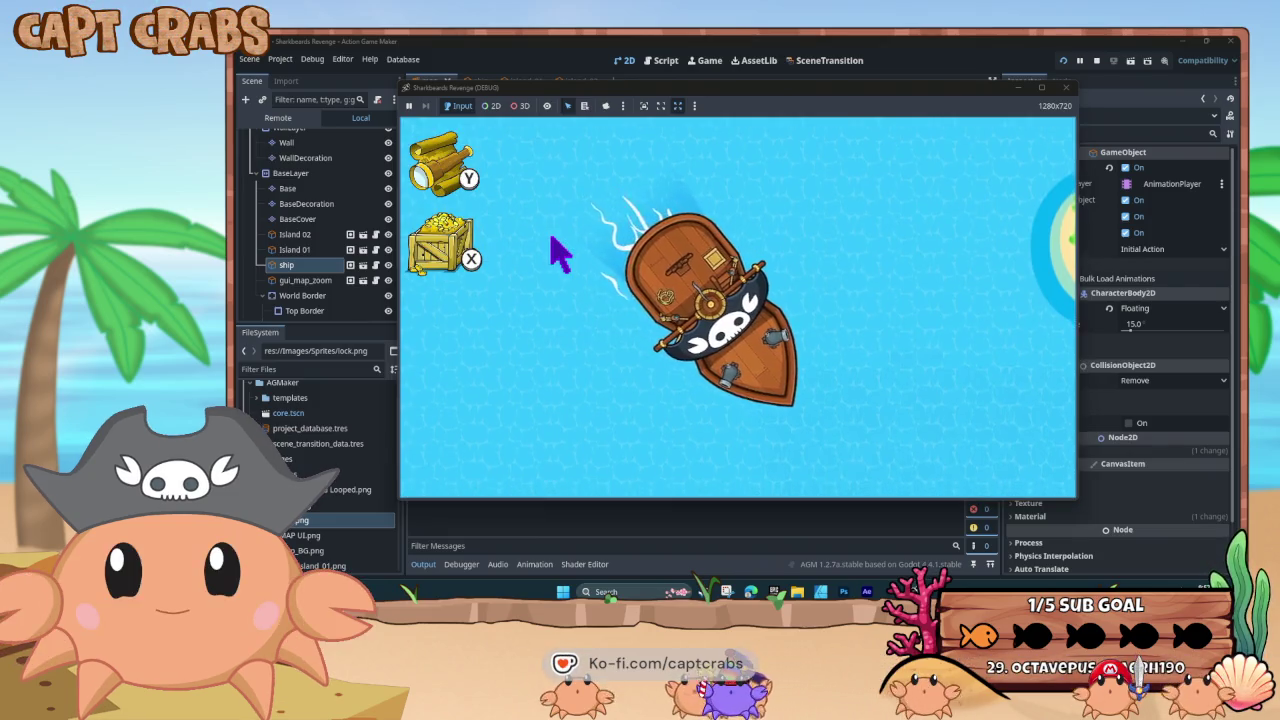
key(Up)
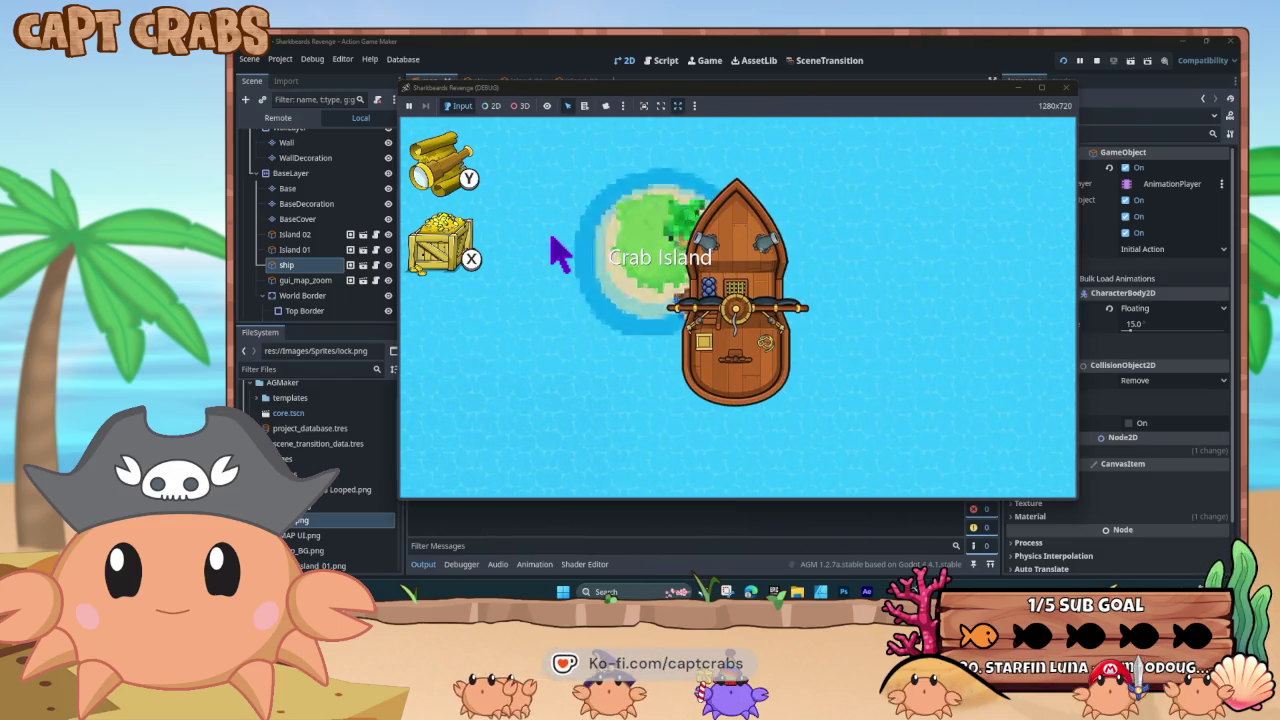
key(Down)
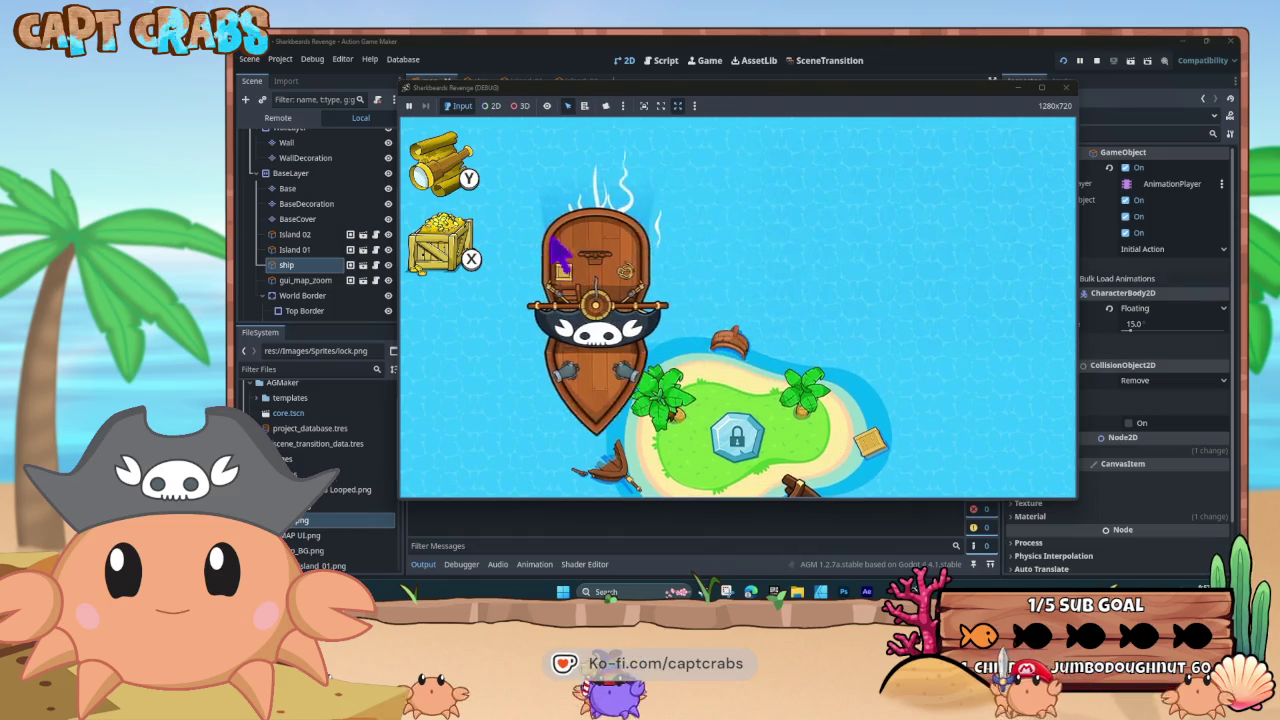
key(Right)
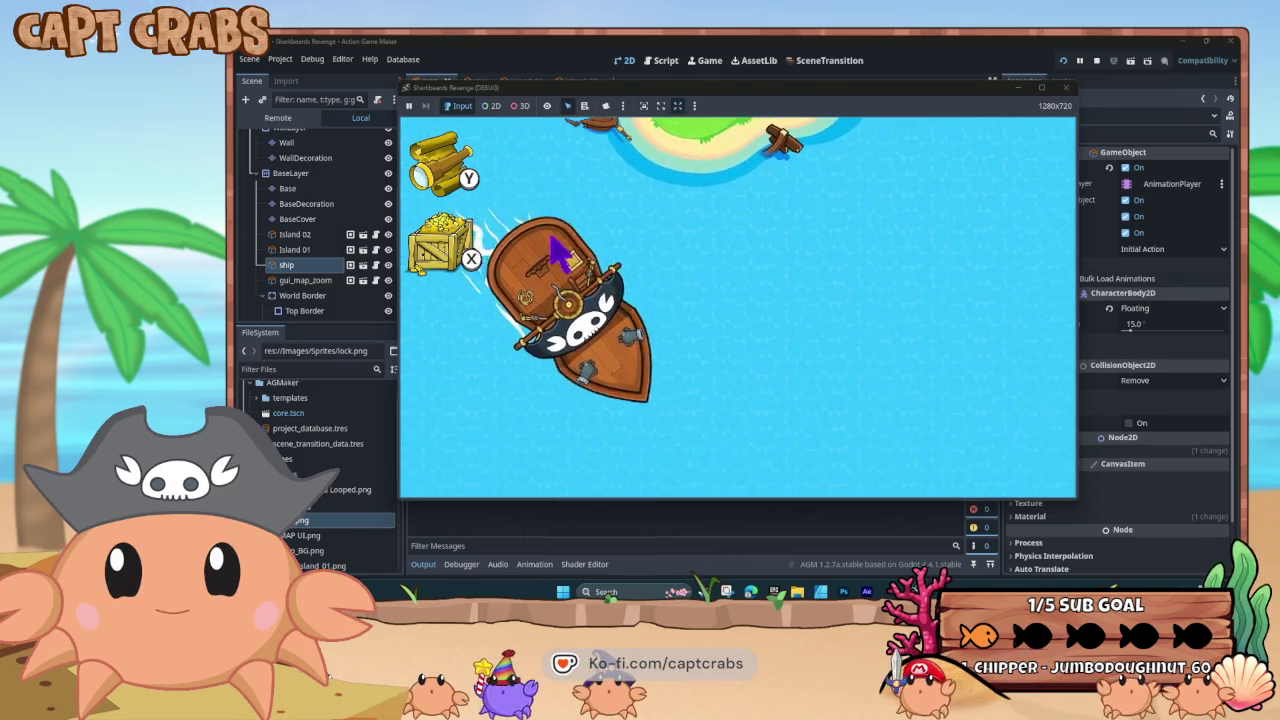
key(Left)
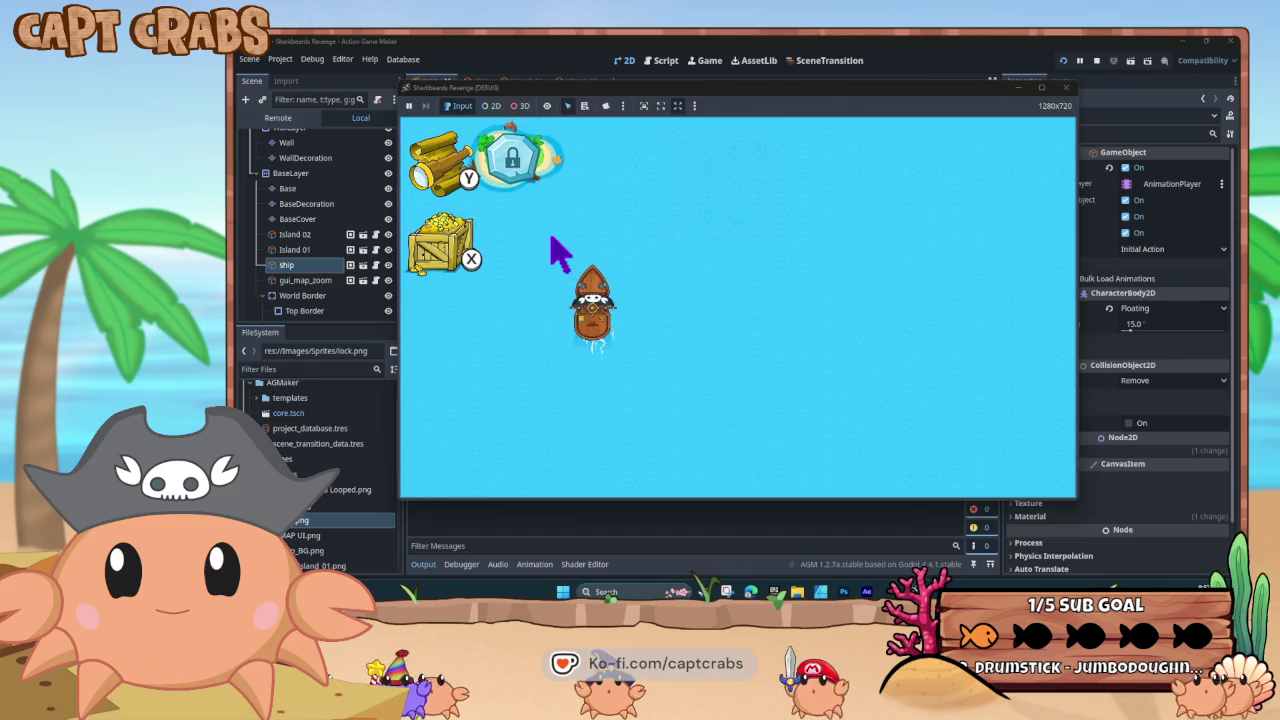
key(Left)
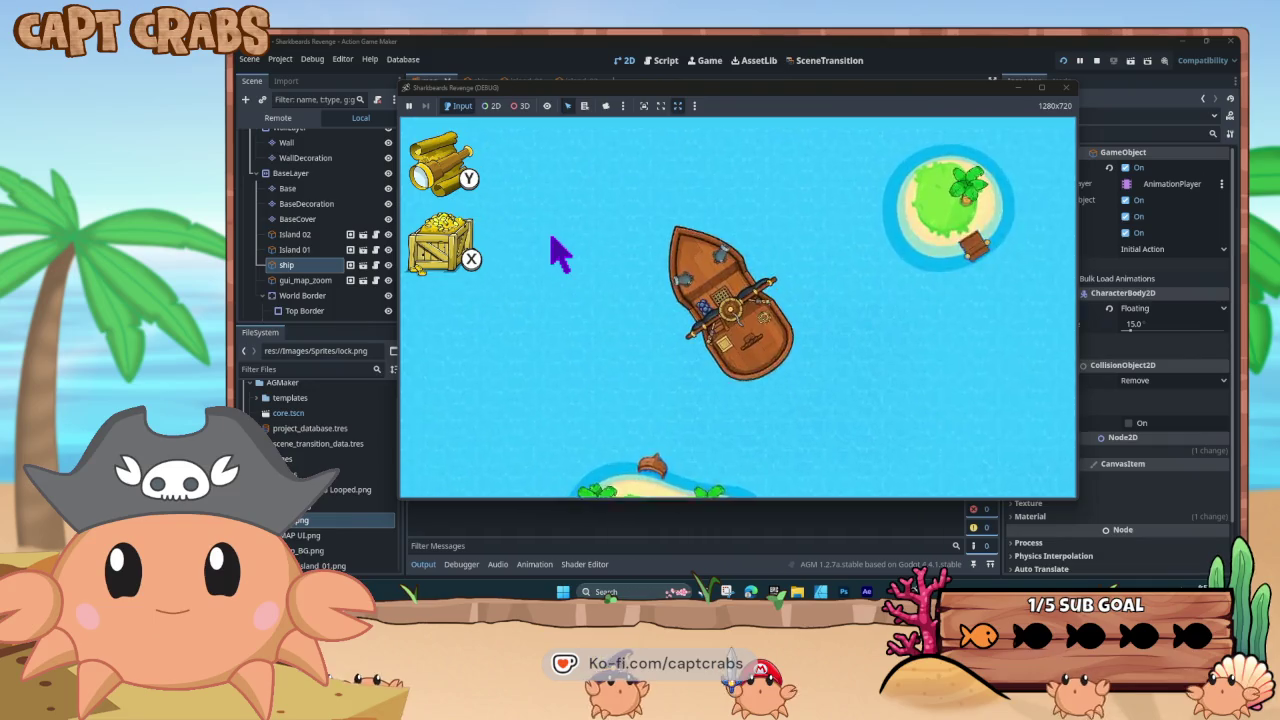
key(Up)
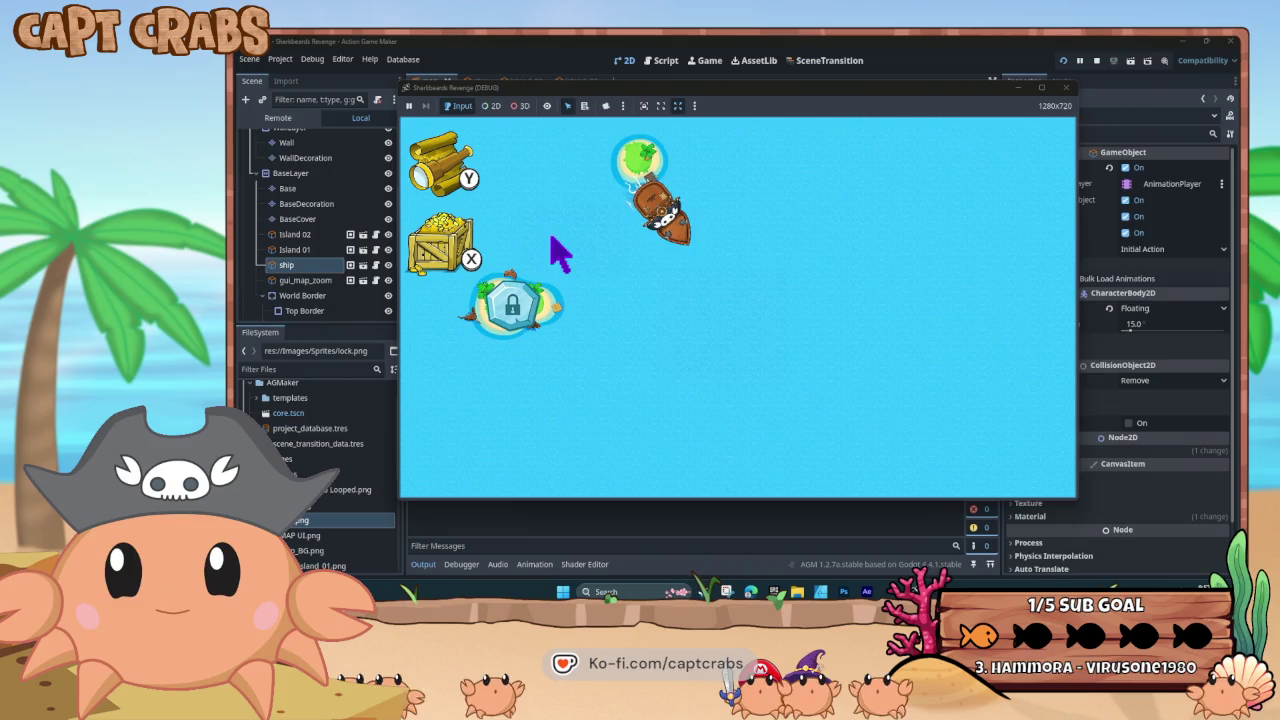
key(Left)
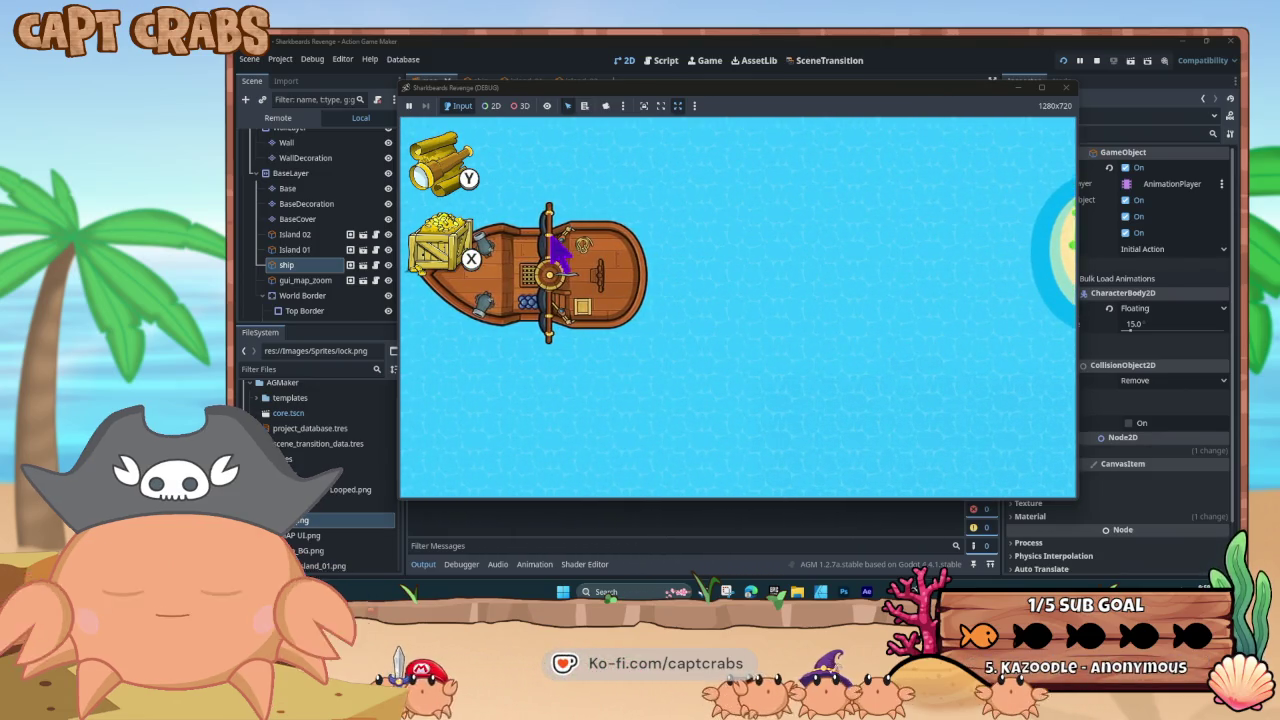
click(1072, 91)
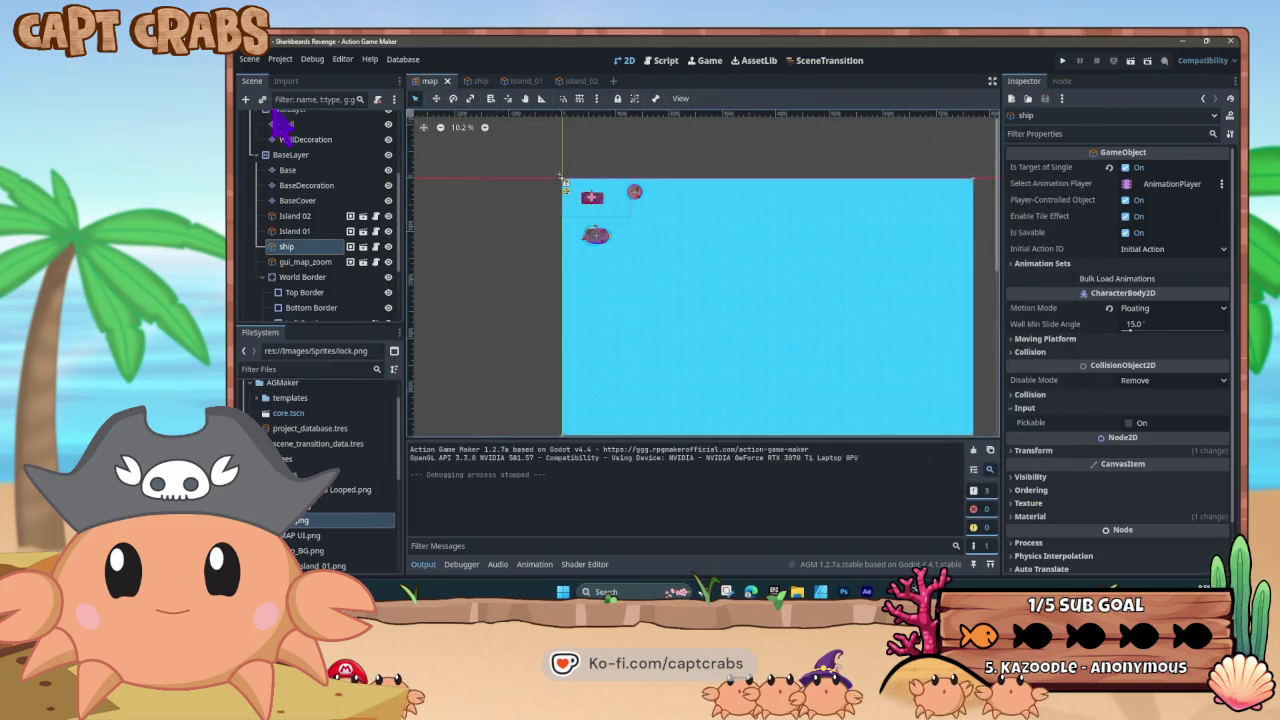
scroll(330, 228, up, 5)
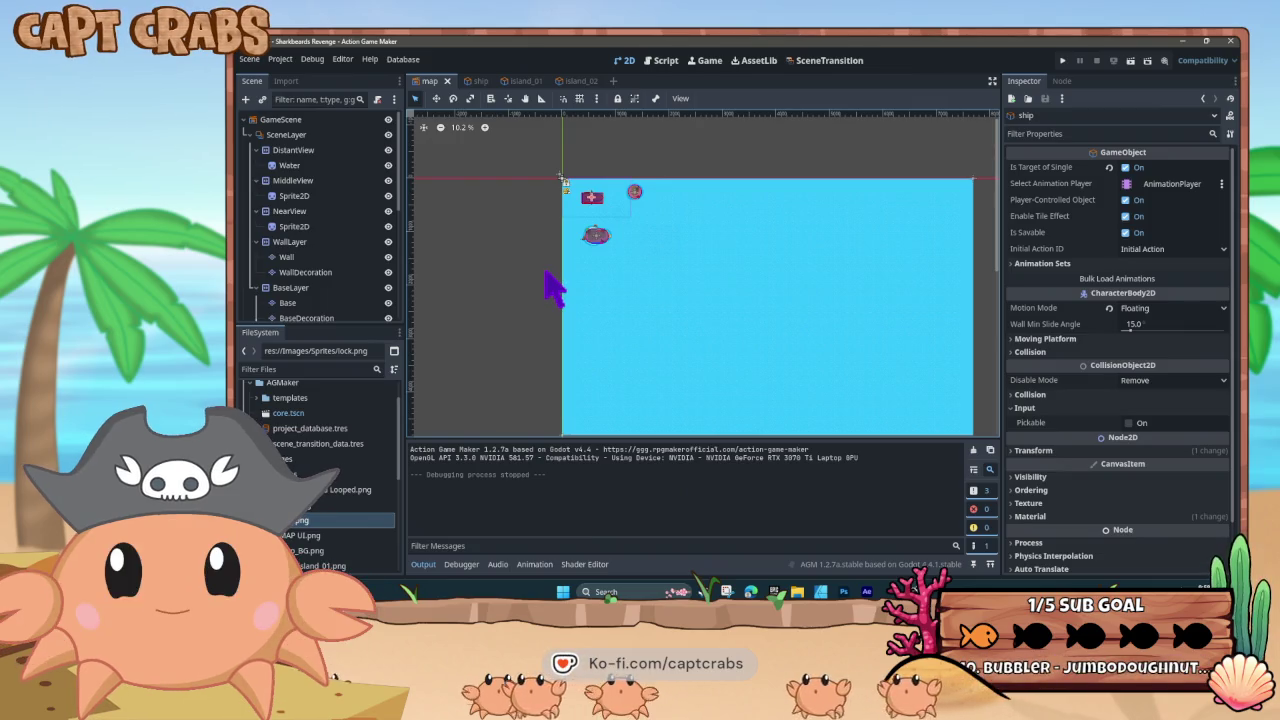
scroll(634, 314, down, 1)
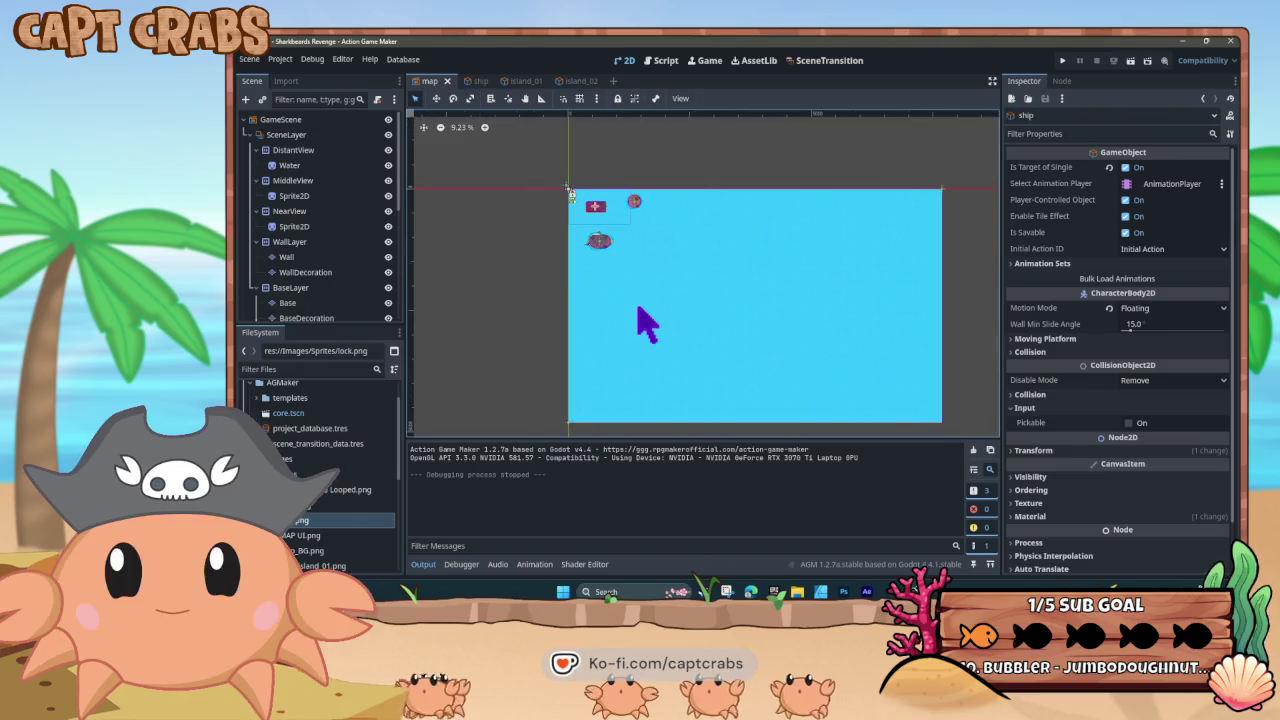
click(497, 282)
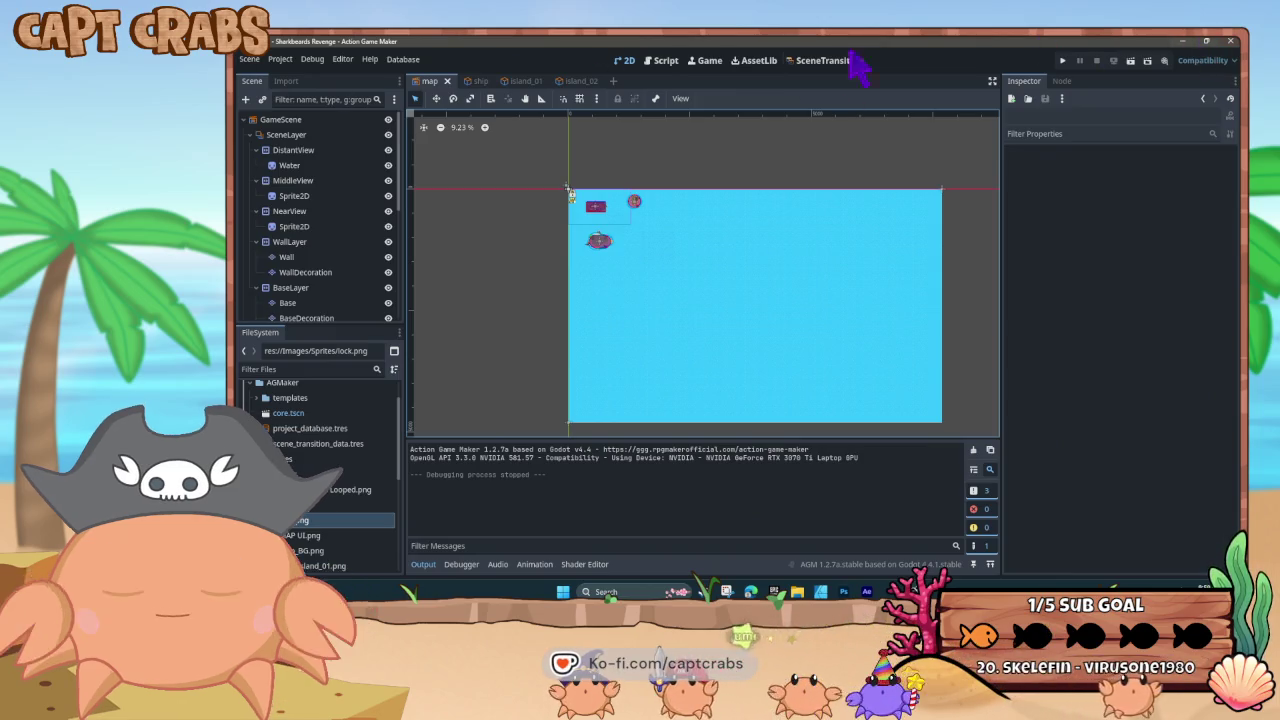
scroll(365, 262, down, 3)
Scroll through the Scene tree, then switch to the project's Trello board in the browser
scroll(370, 270, down, 5)
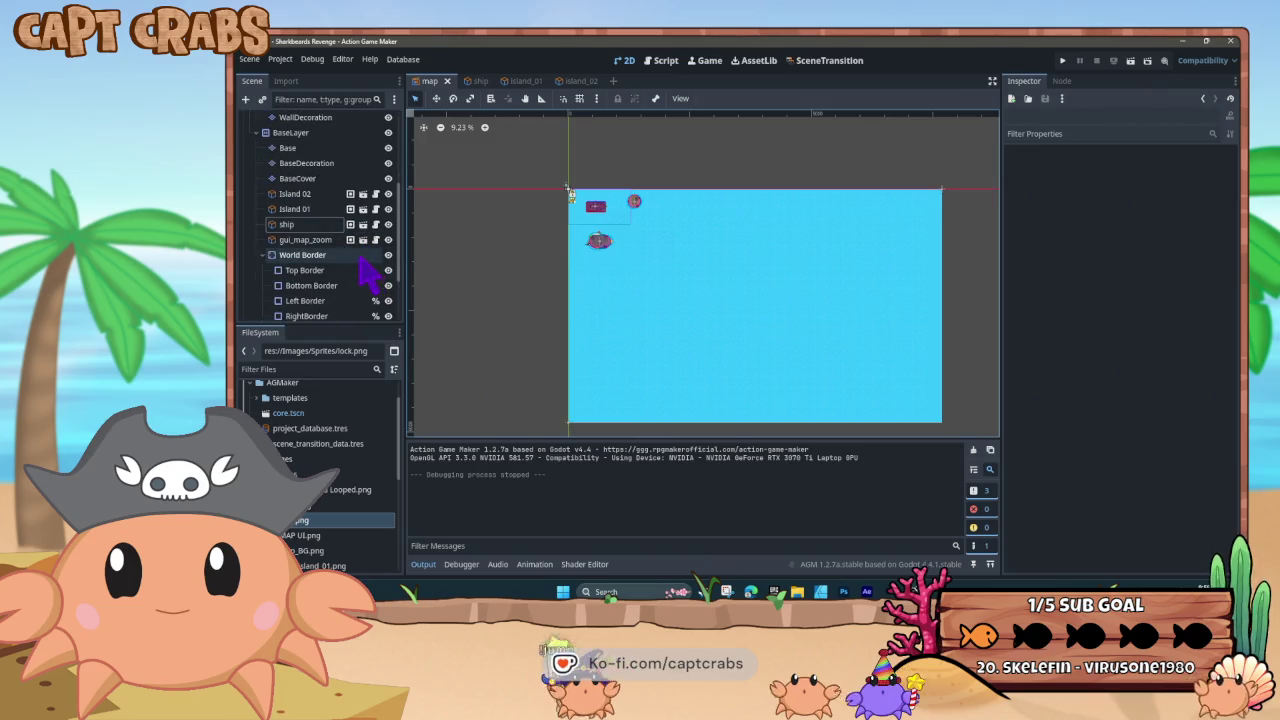
scroll(348, 248, down, 1)
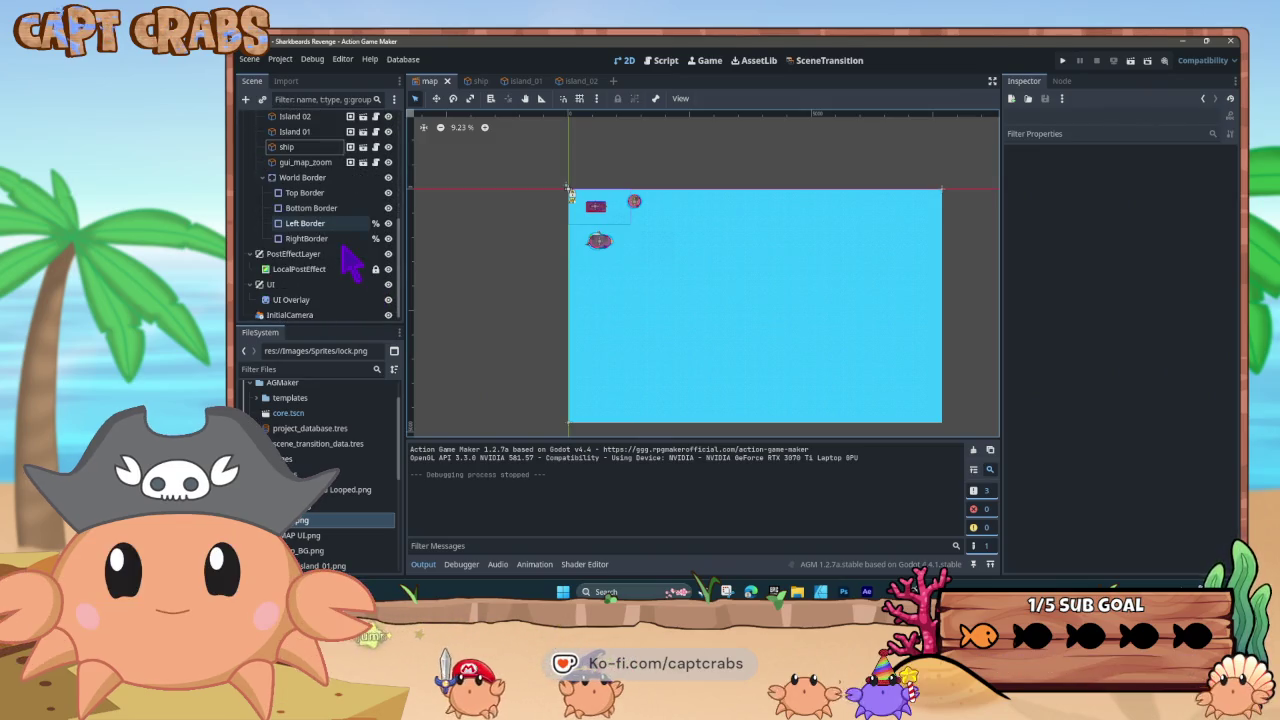
scroll(341, 248, down, 1)
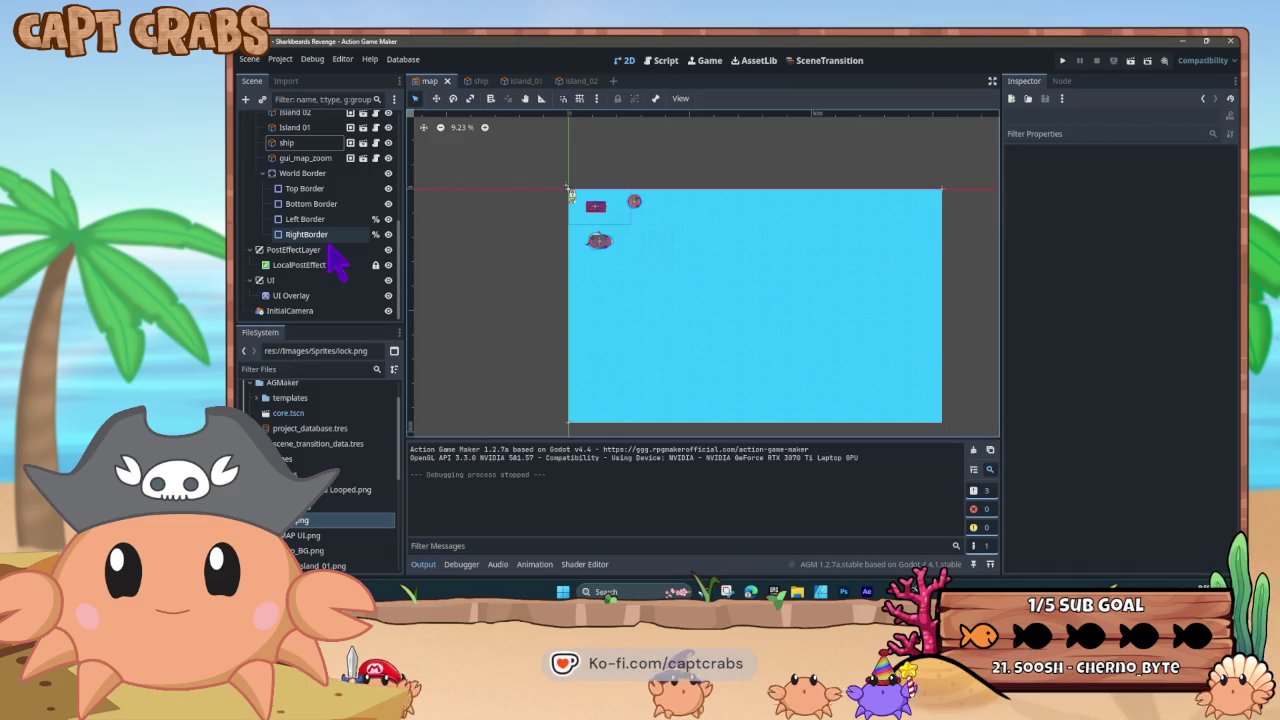
scroll(335, 255, up, 8)
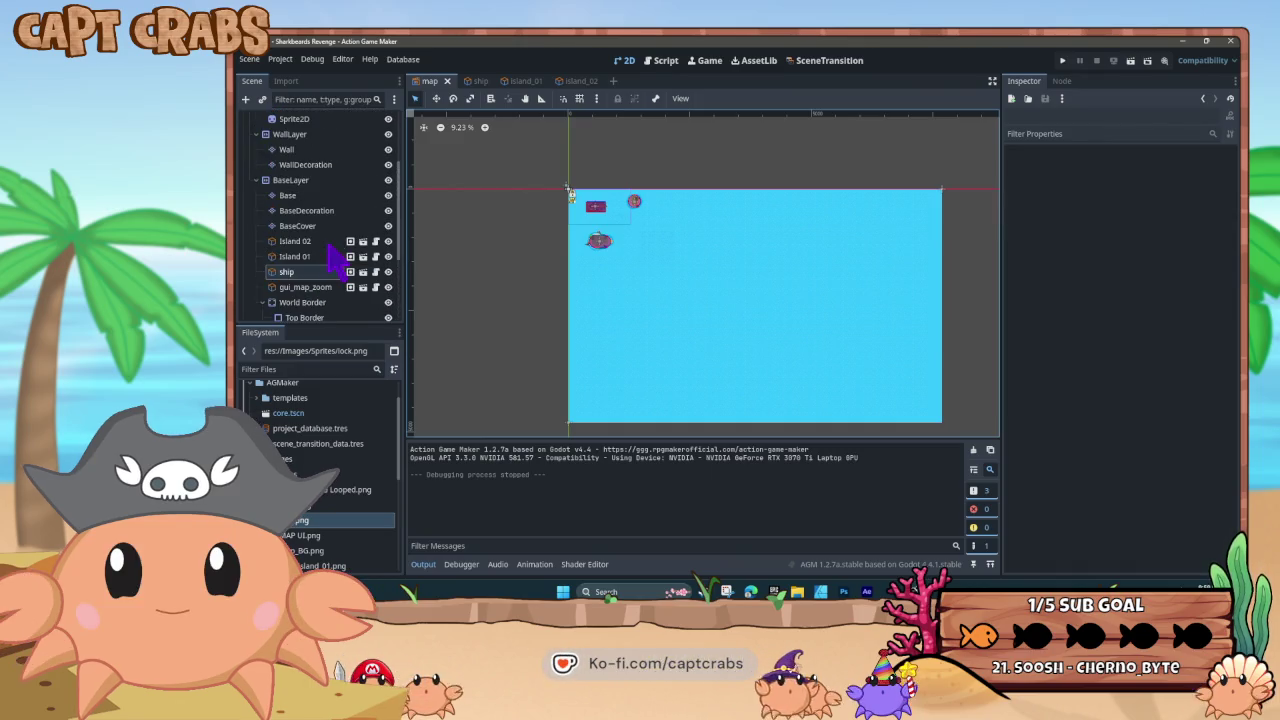
scroll(335, 258, up, 1)
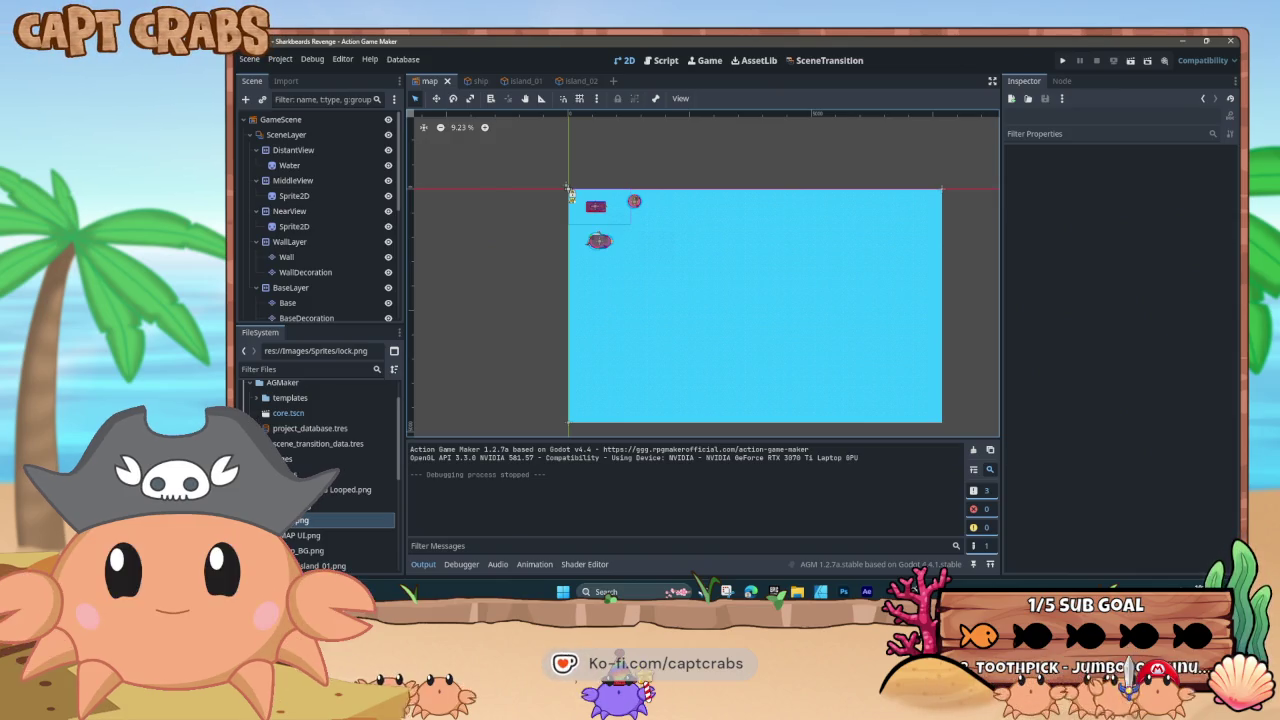
key(alt+Tab)
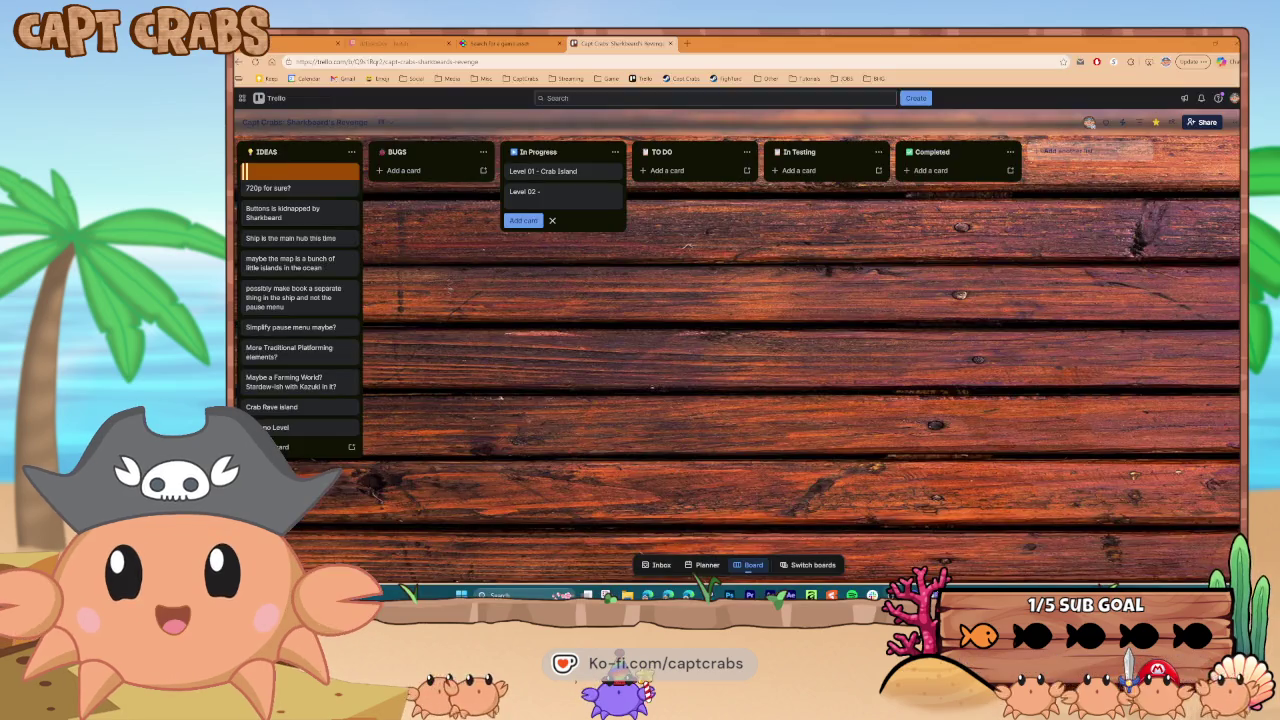
Add 'Level 02 - Shipwreck Cove' and 'Level 03' cards under Level 01 - Crab Island in In Progress
click(555, 193)
text(Shipwreck)
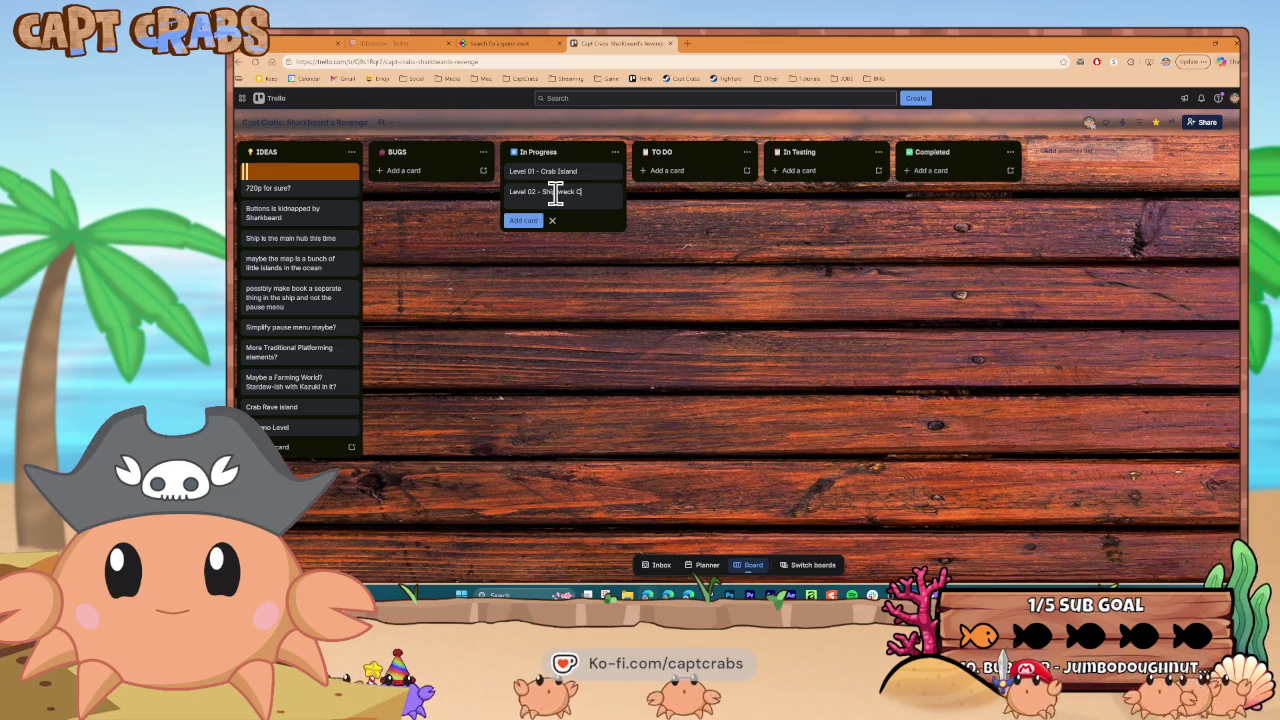
text(Cove)
key(Return)
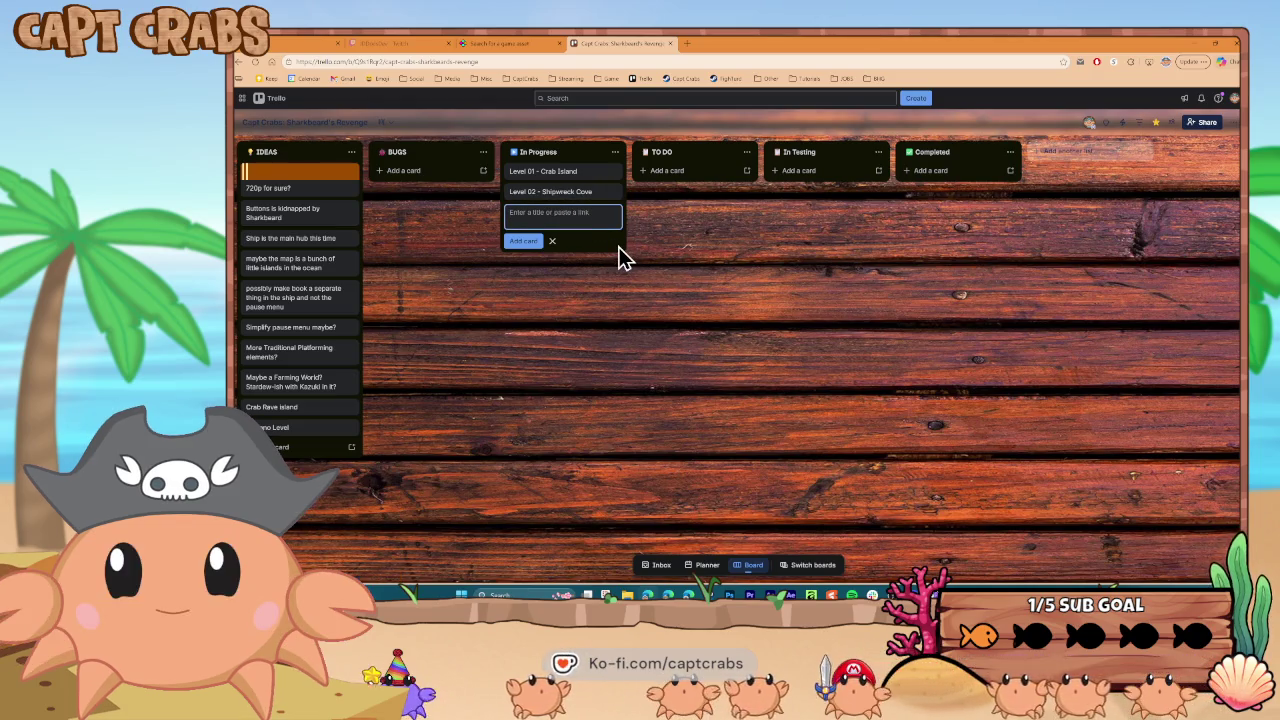
text(Level 03)
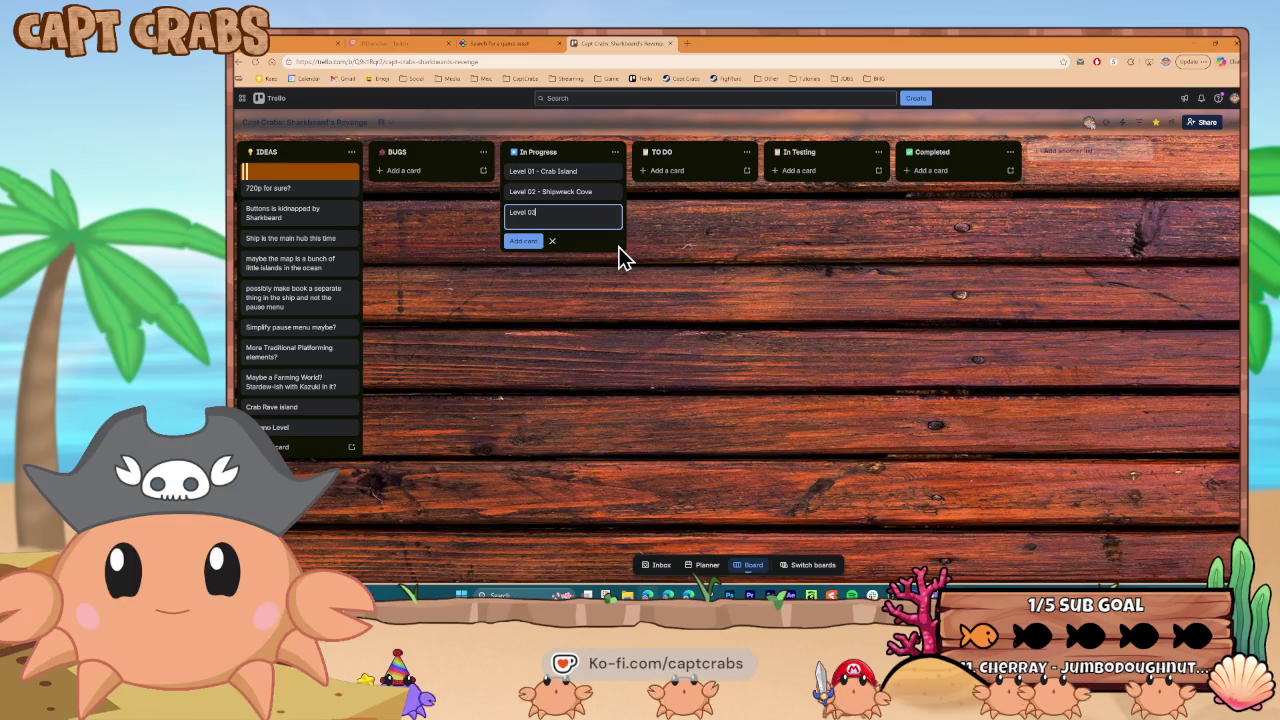
key(Return)
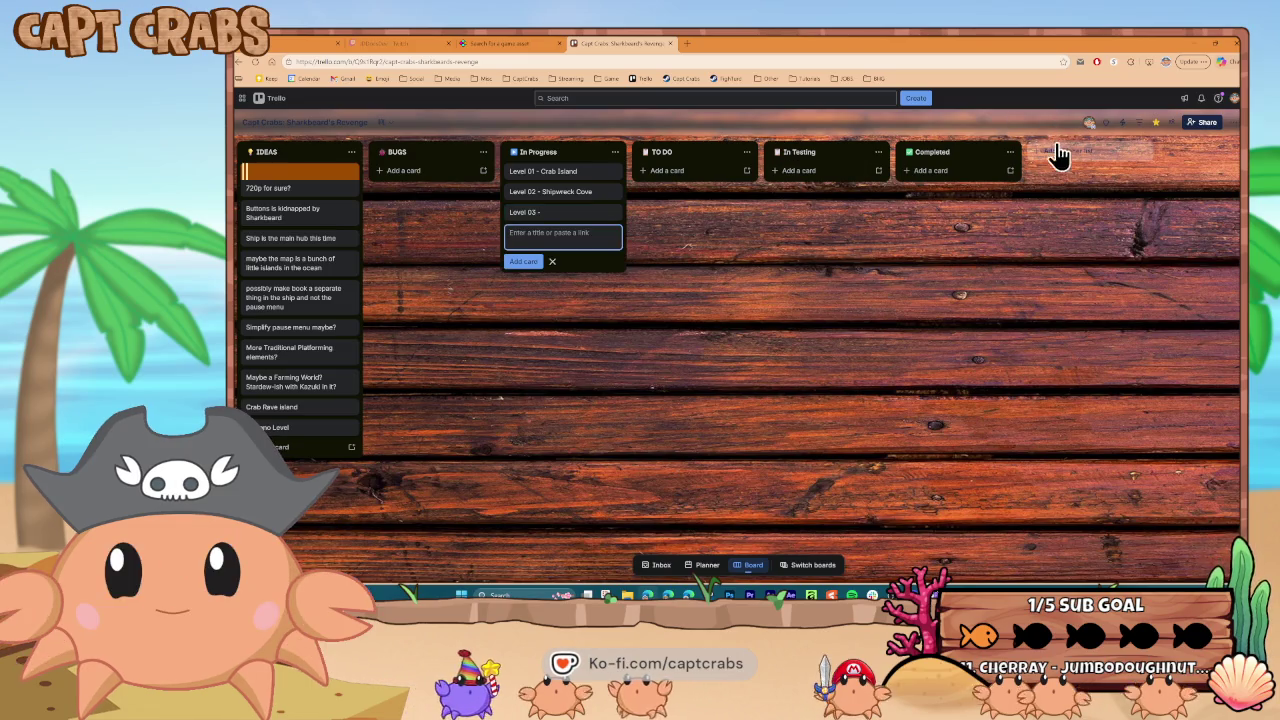
click(1060, 150)
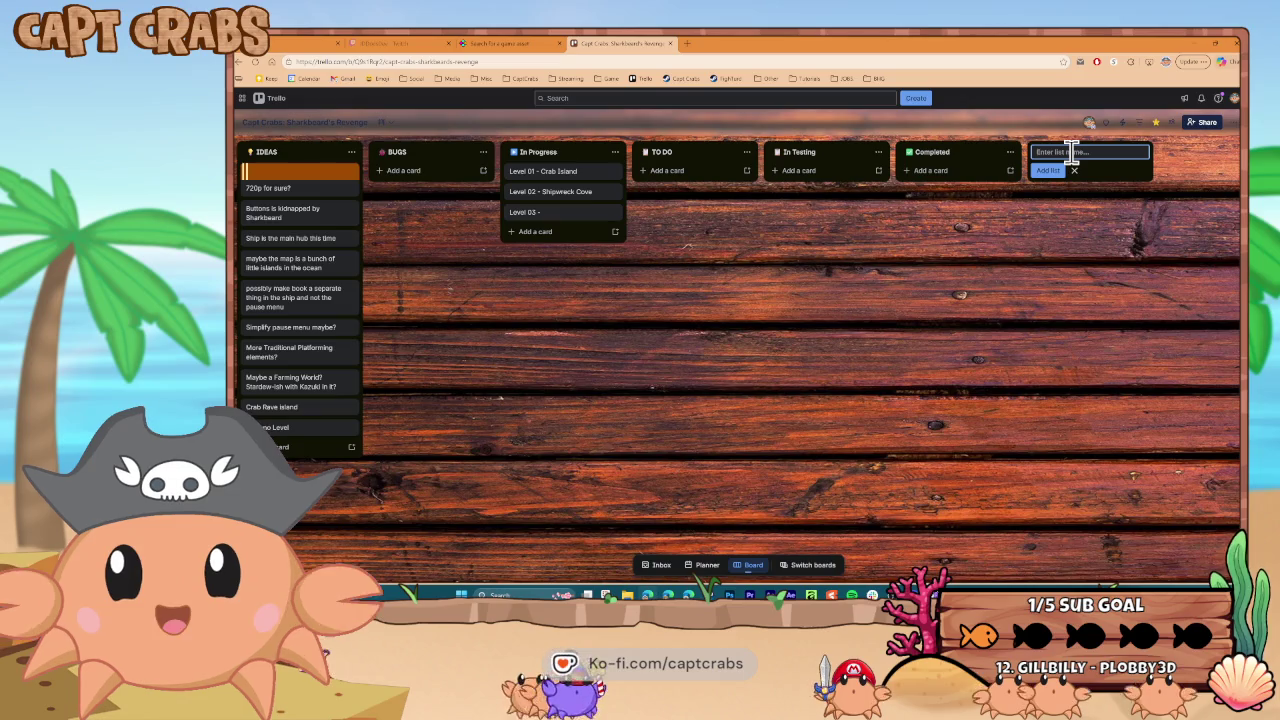
Create a new ISLANDS list and position it right after In Progress
text(ISLANDS)
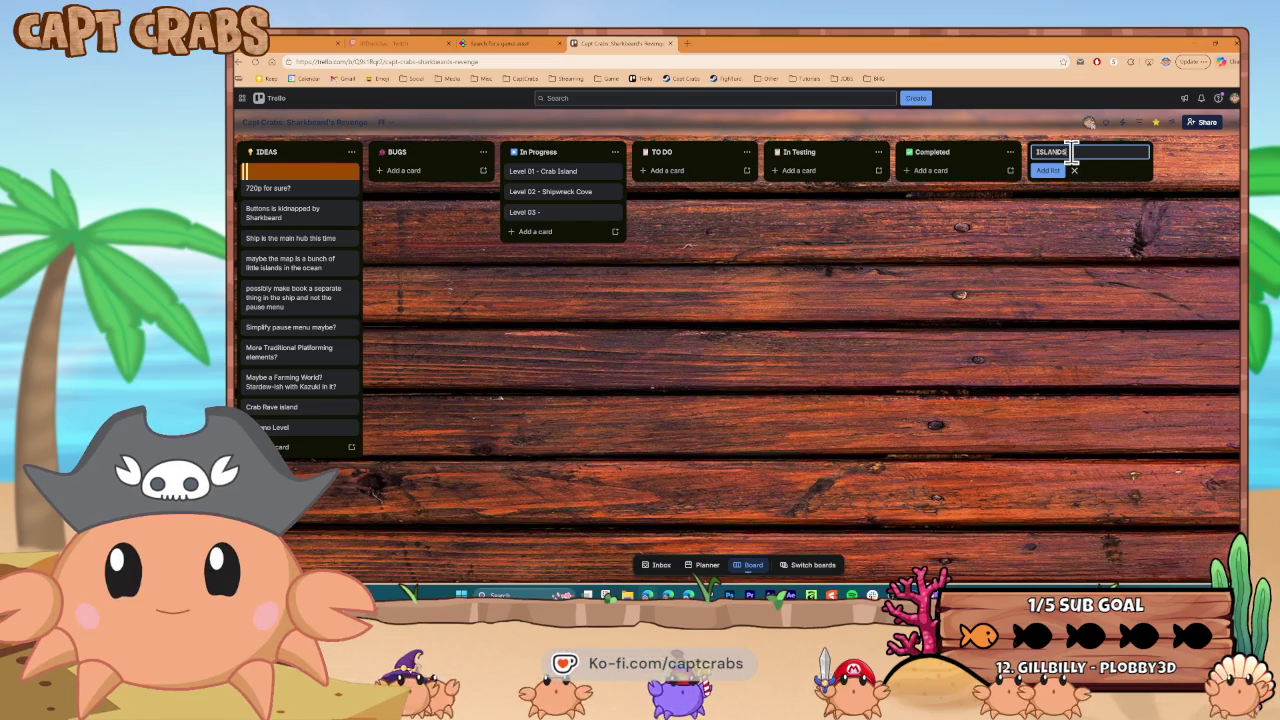
key(Return)
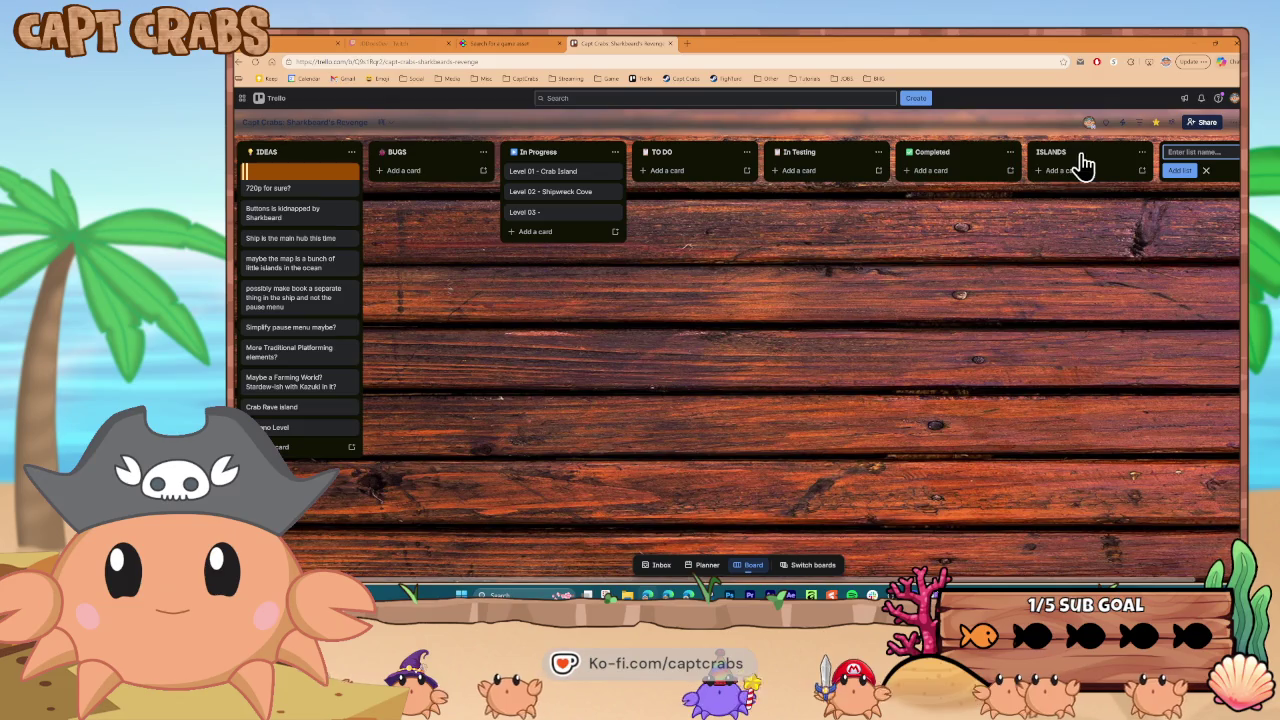
click(1052, 152)
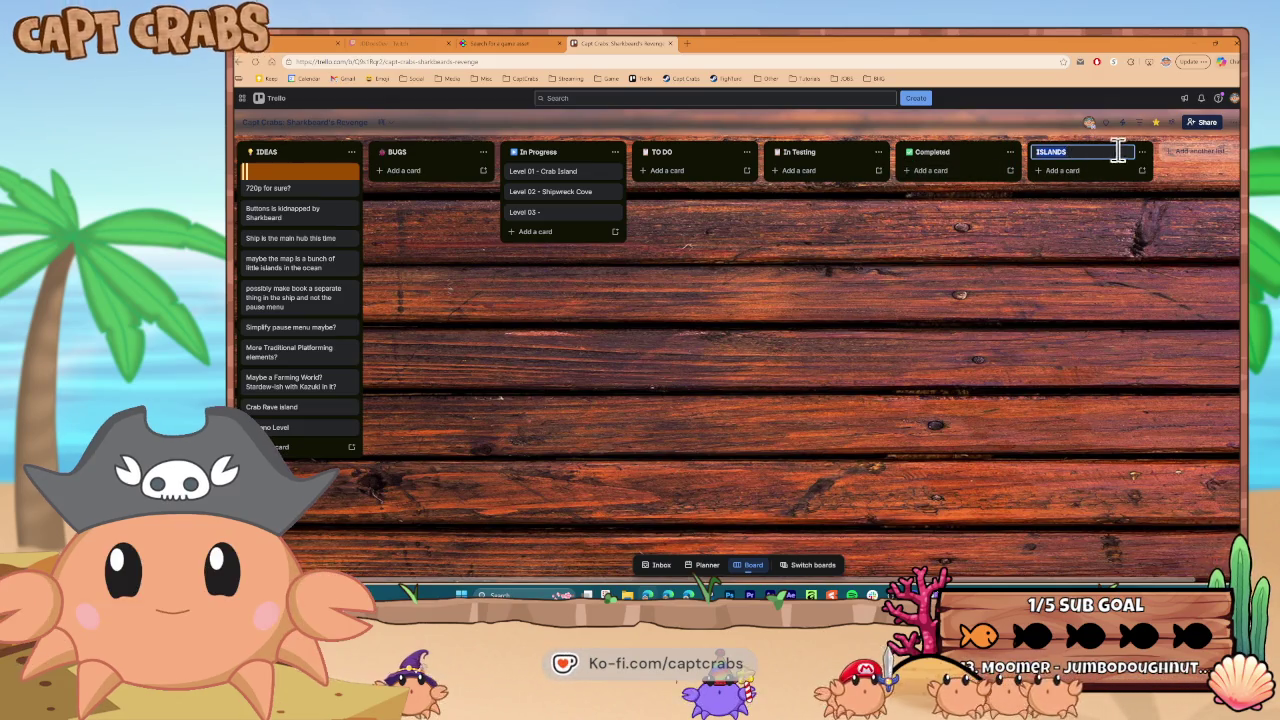
click(1090, 240)
mouse_move(1105, 157)
mouse_down()
mouse_move(663, 148)
mouse_move(681, 157)
mouse_up()
Move the Level 01 - Crab Island and Level 02 - Shipwreck Cove cards into ISLANDS
drag(566, 171, 690, 176)
mouse_move(571, 191)
mouse_down()
mouse_move(648, 193)
mouse_move(686, 206)
mouse_move(614, 194)
mouse_move(714, 220)
mouse_move(711, 210)
mouse_up()
click(696, 232)
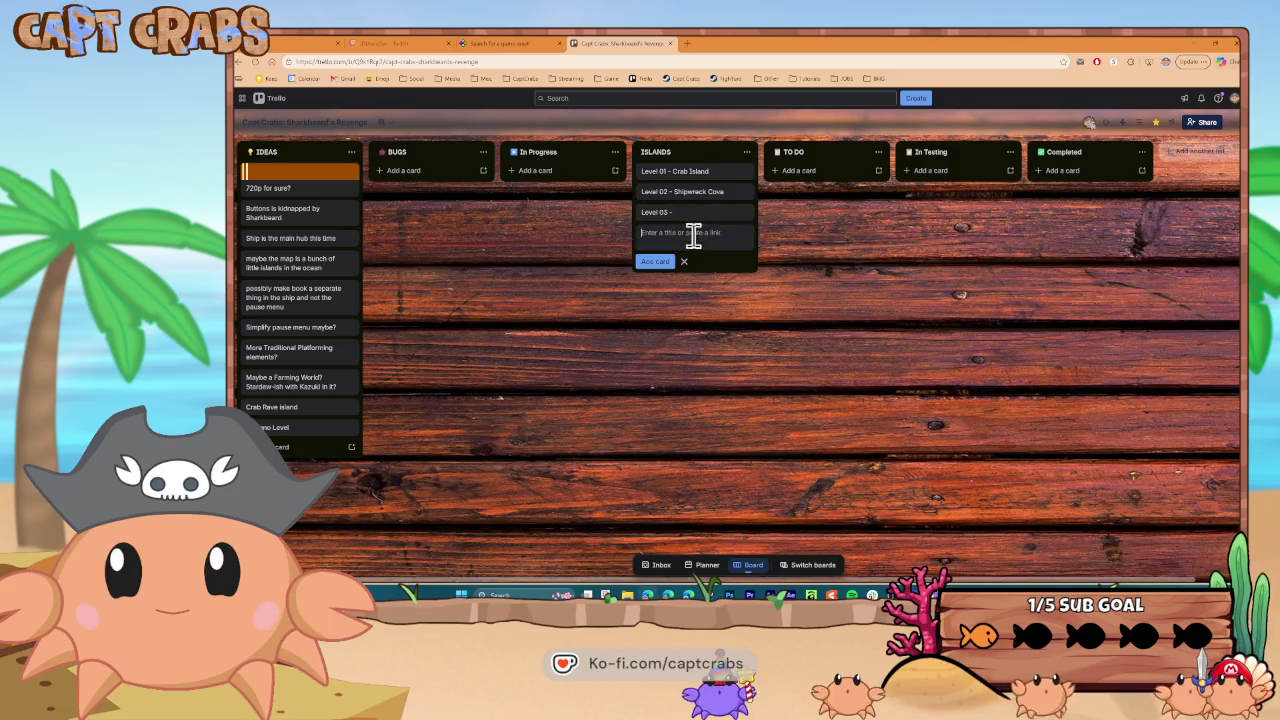
Add placeholder cards 'Level 04 -' through 'Level 09 -' to the ISLANDS list
text(Level 04 -)
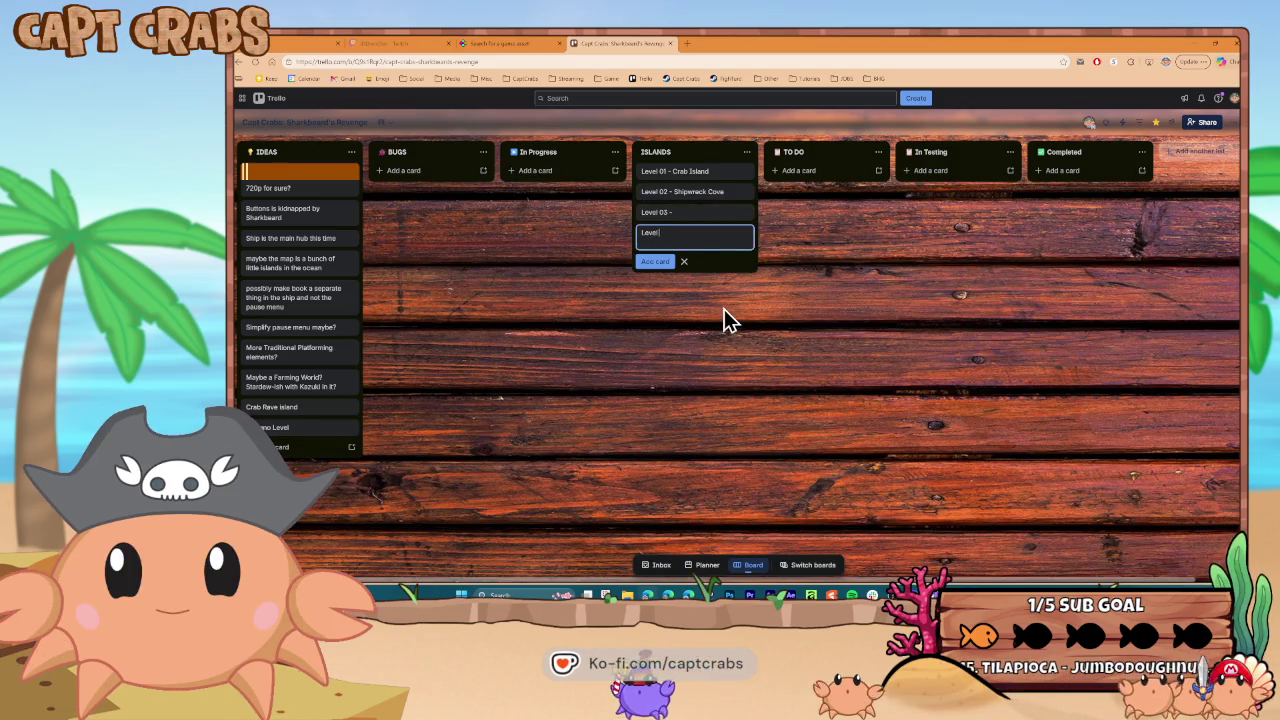
key(Return)
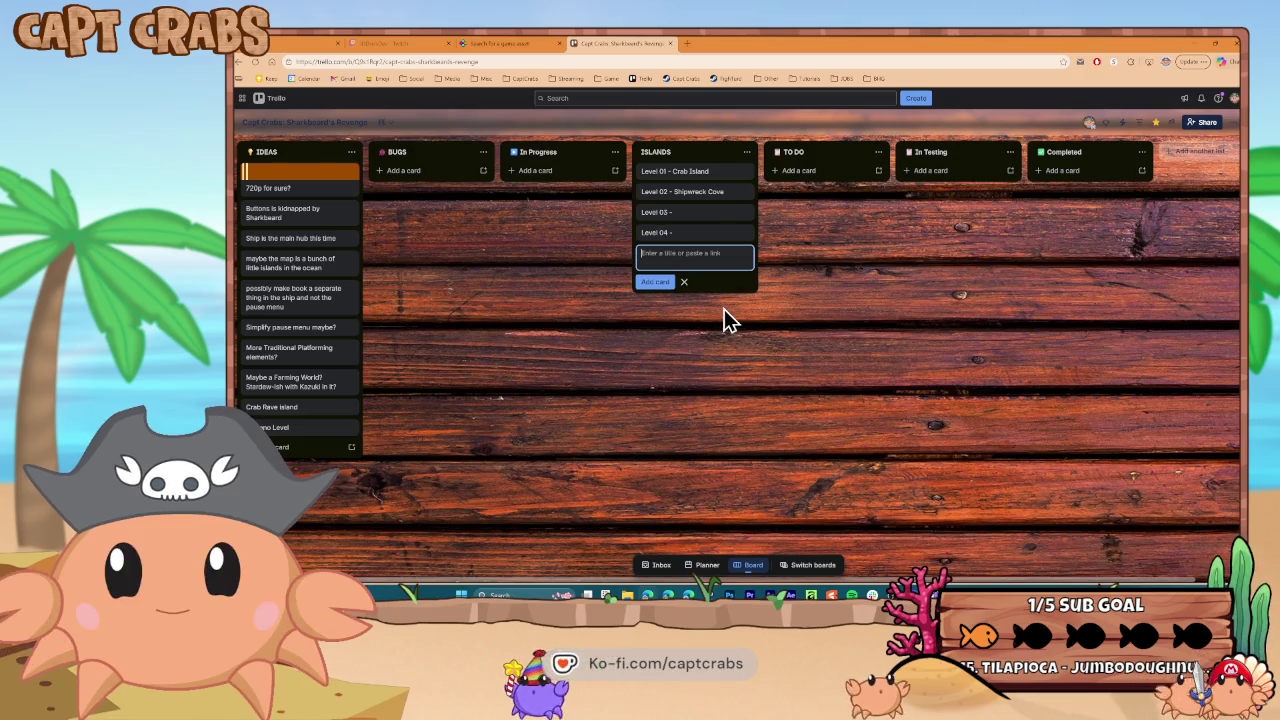
text(Leve)
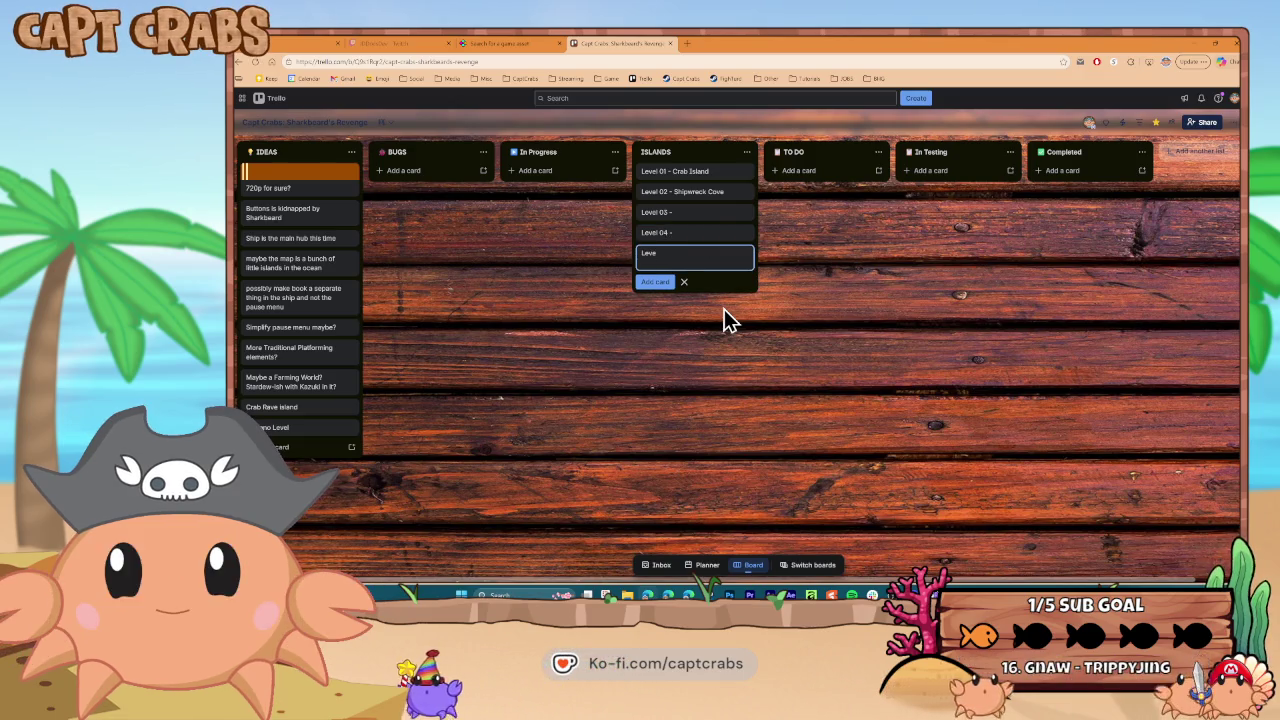
text(l 05 -)
key(Return)
text(Level)
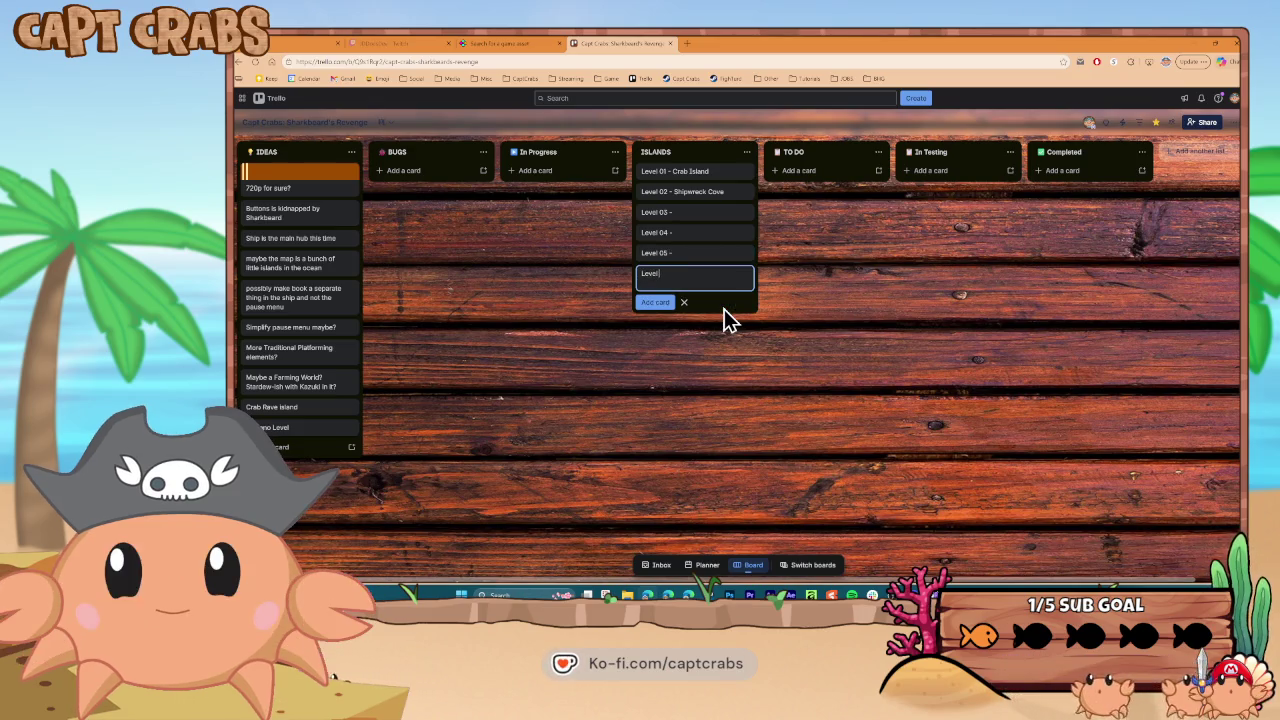
text( 065)
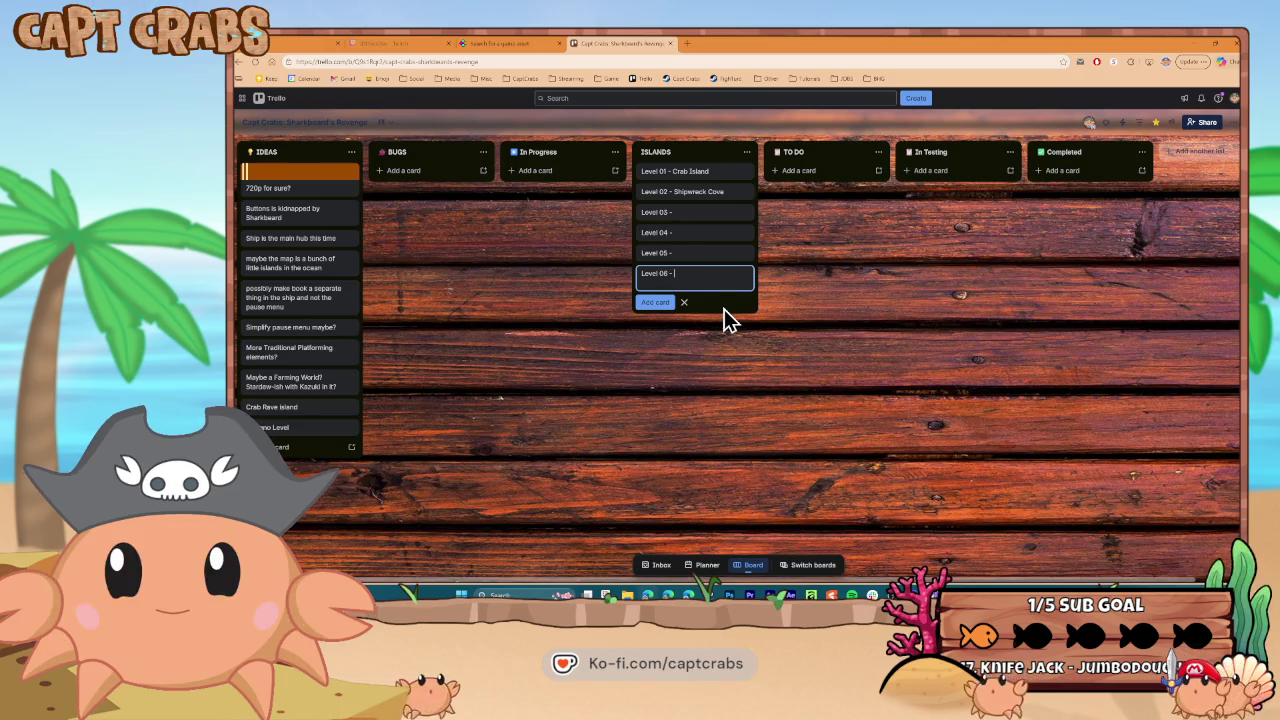
text( -)
key(Return)
text(Level)
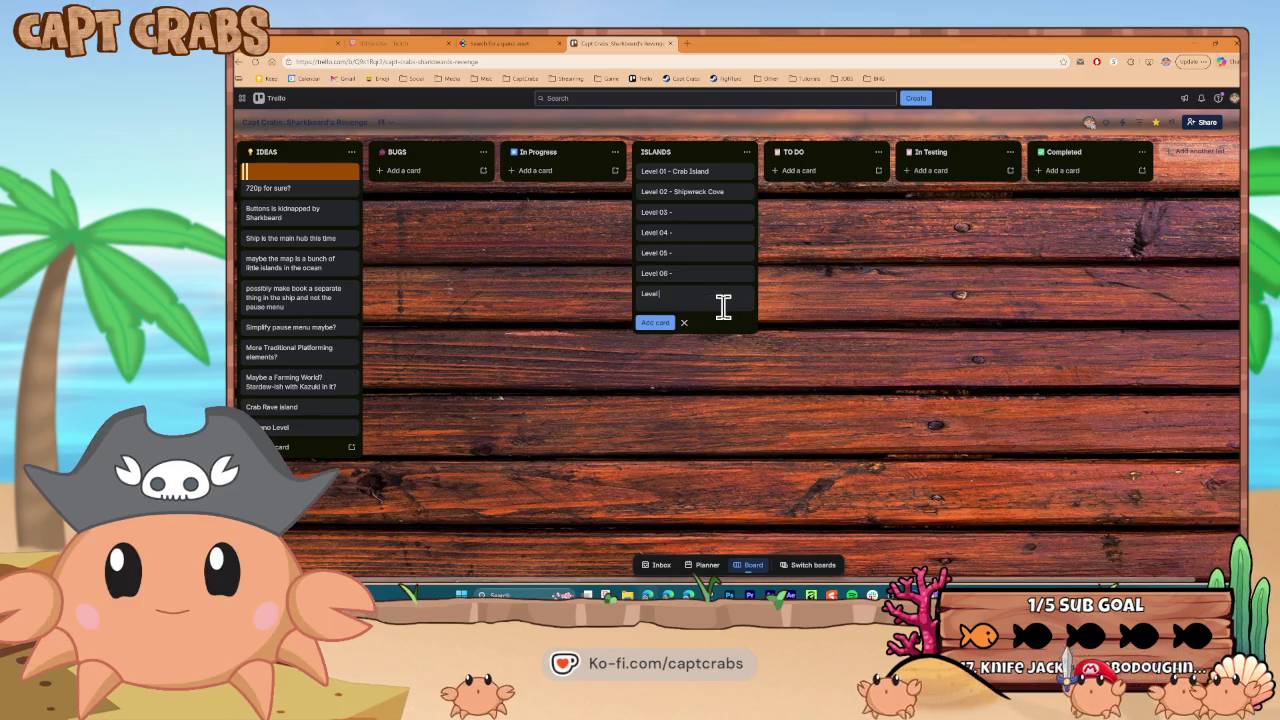
text( 08)
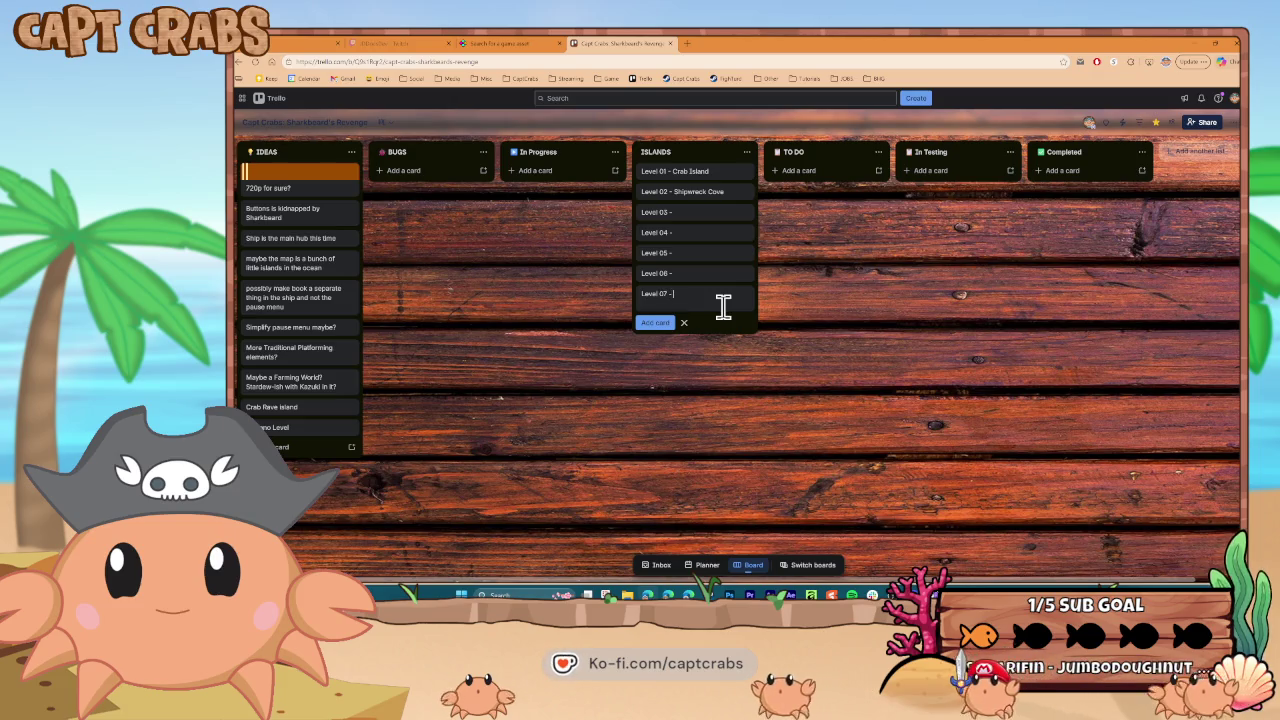
key(Return)
text(L)
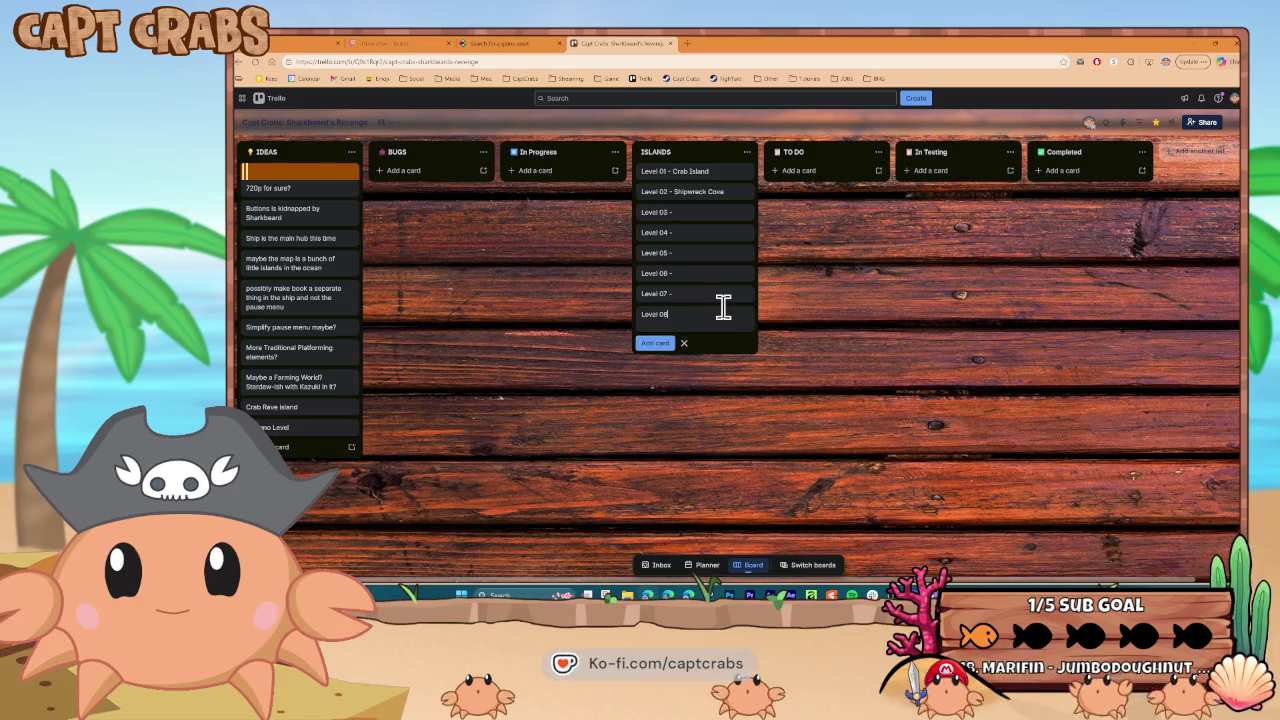
key(Return)
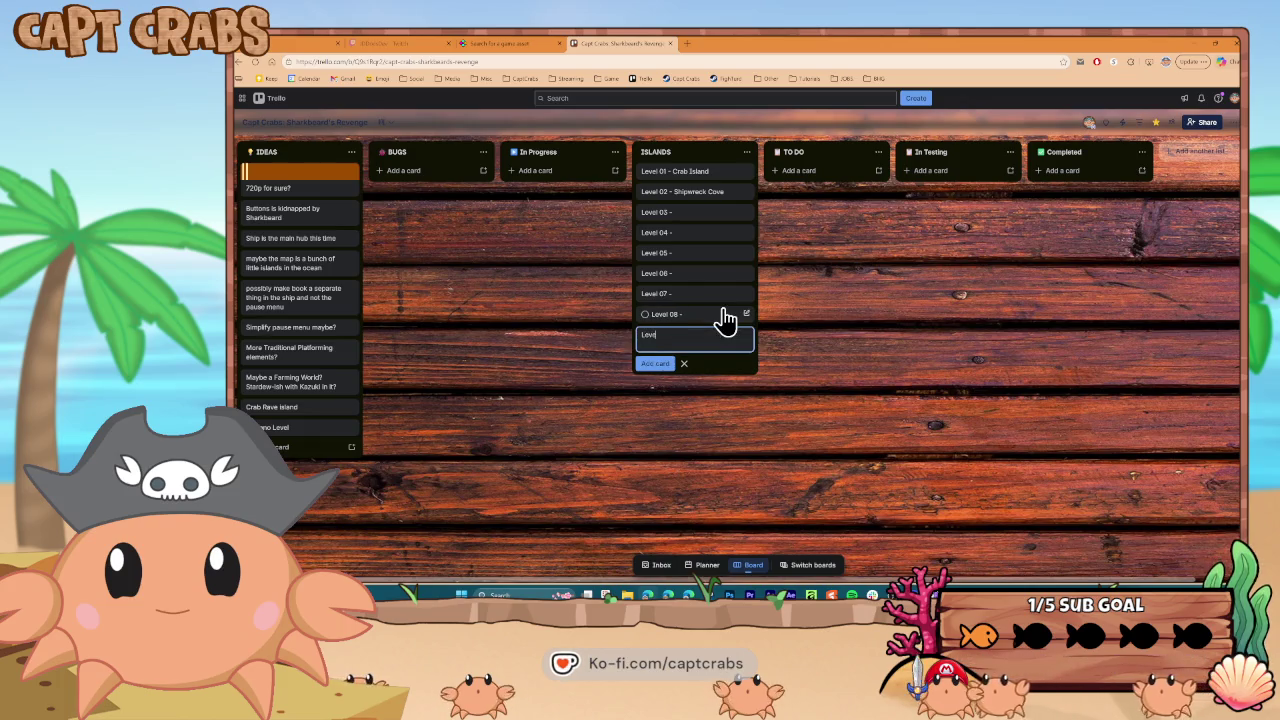
text(el 09 -)
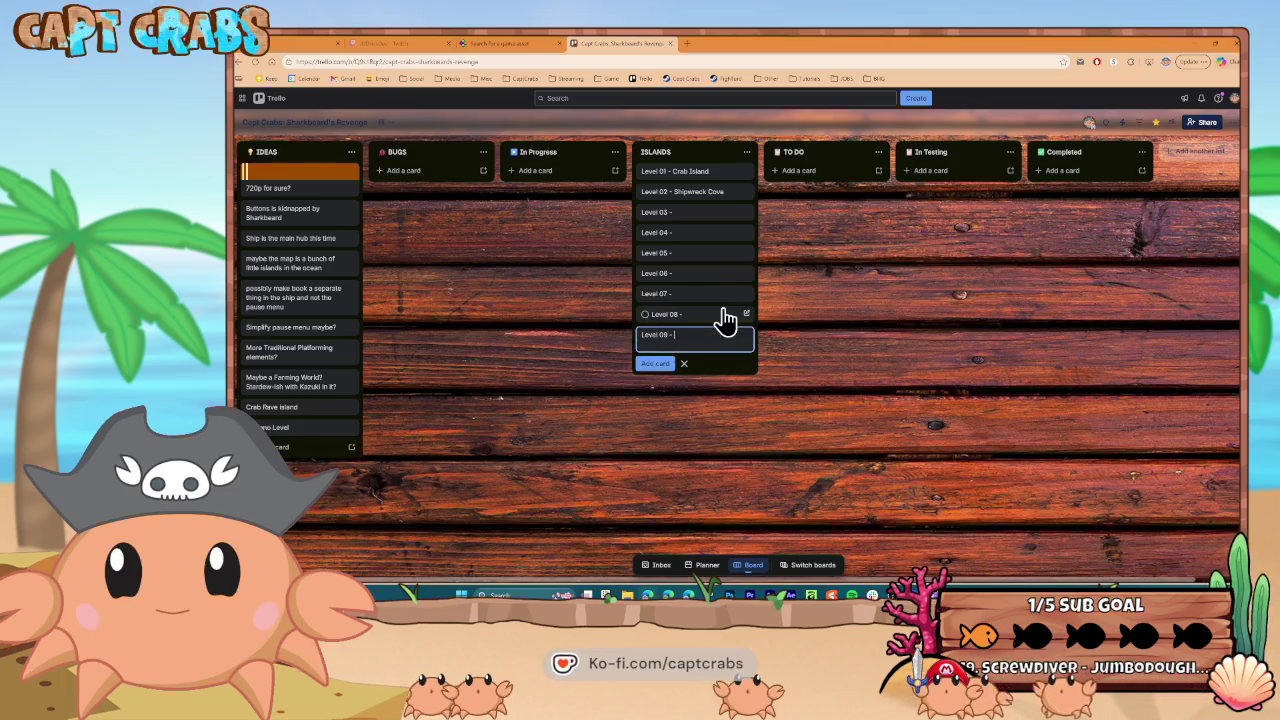
key(Return)
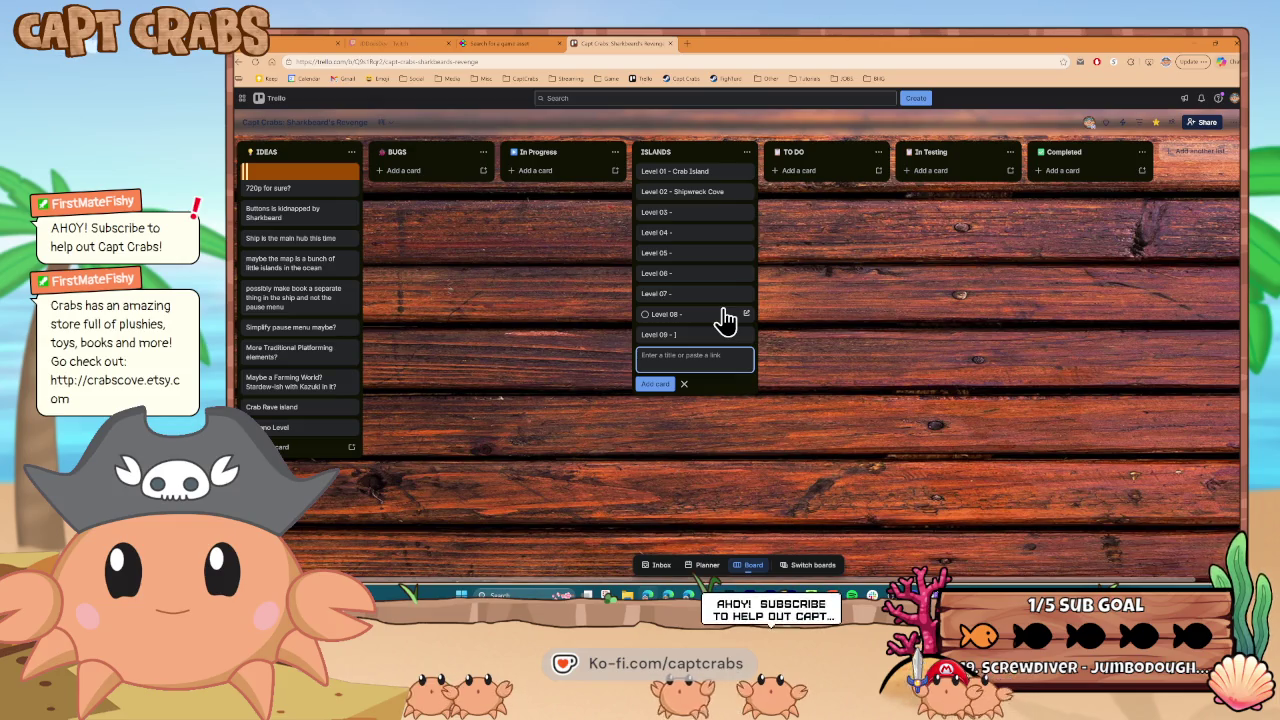
Review the Level 09 card title, then add cards 'Level 10 -' through 'Level 12 -'
click(730, 334)
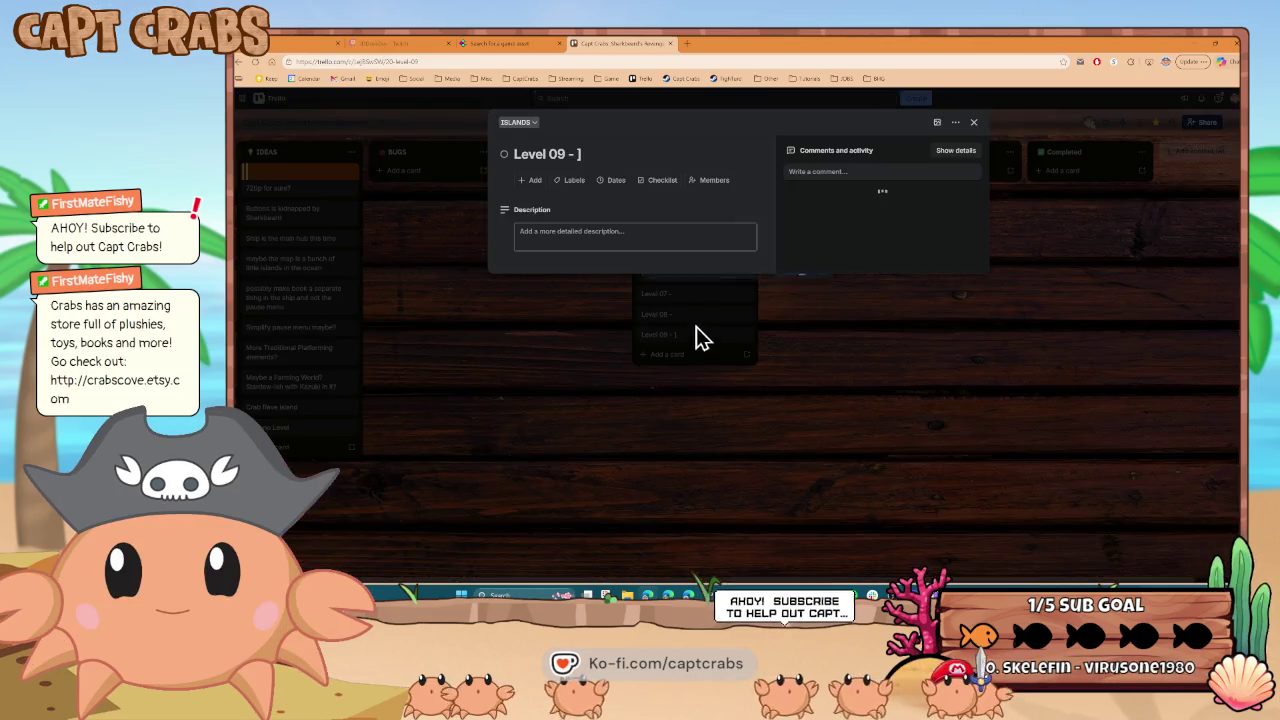
click(586, 155)
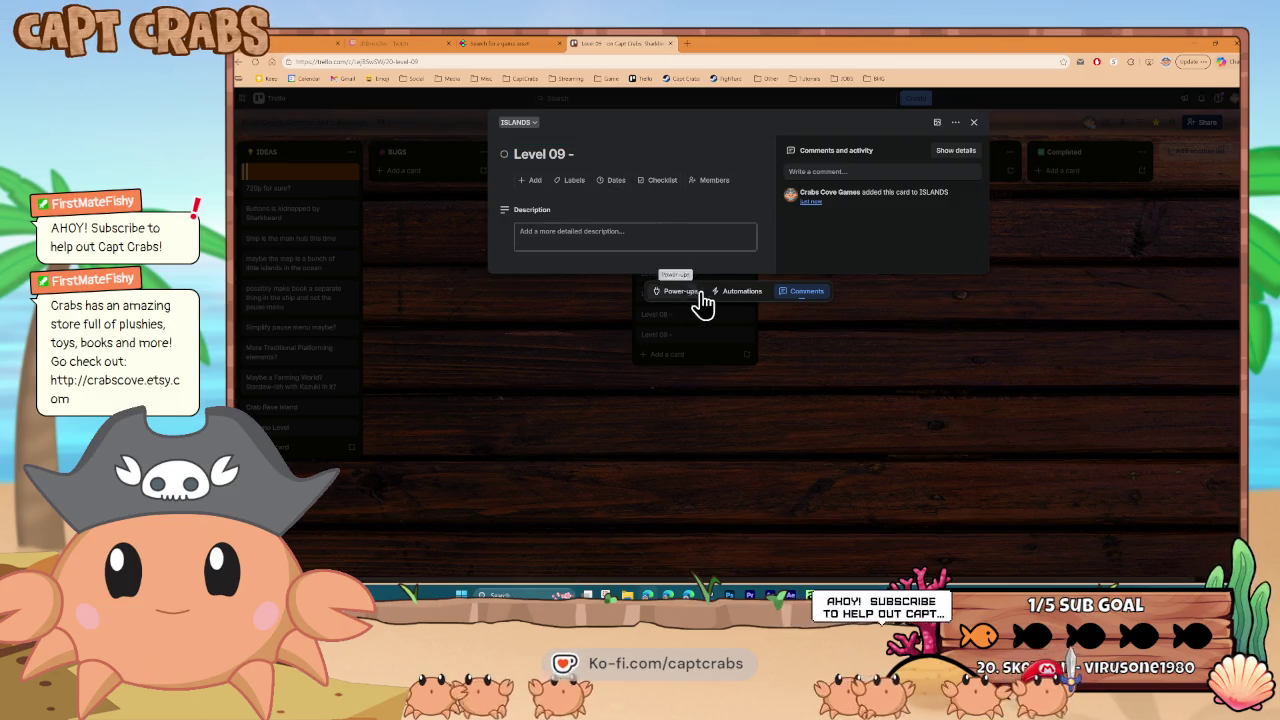
click(637, 389)
click(670, 358)
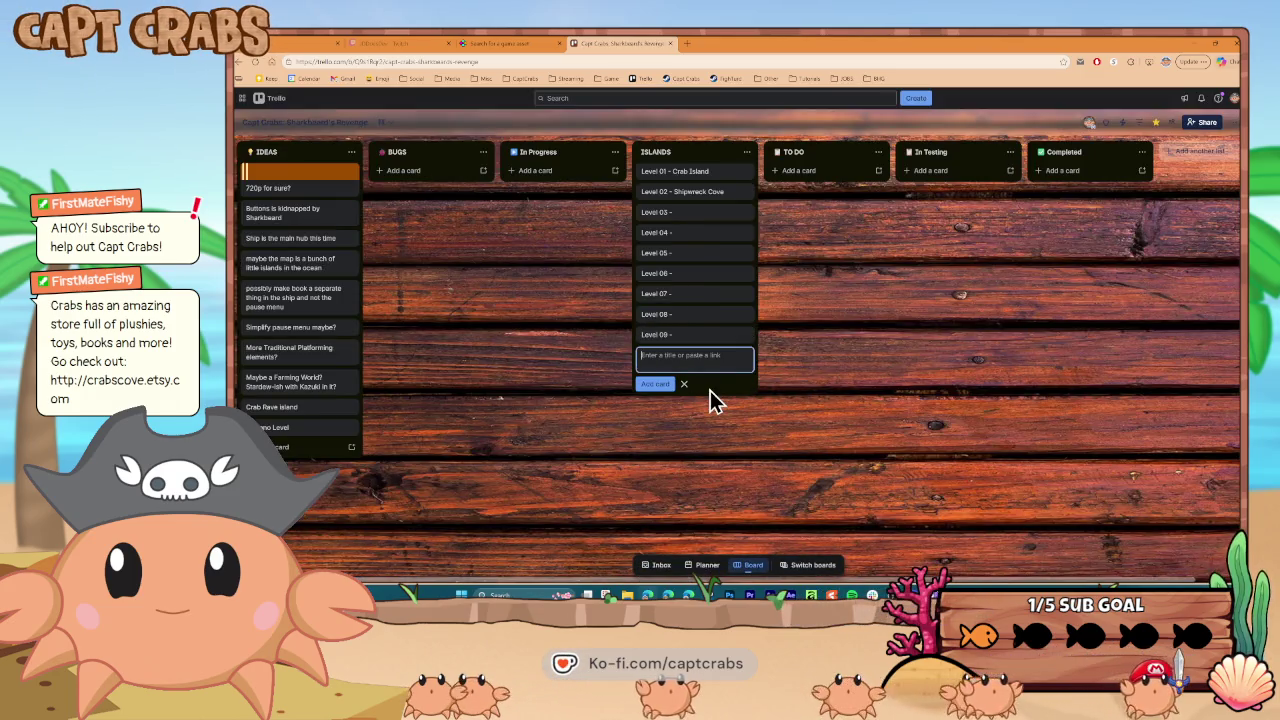
text(Level 10 -)
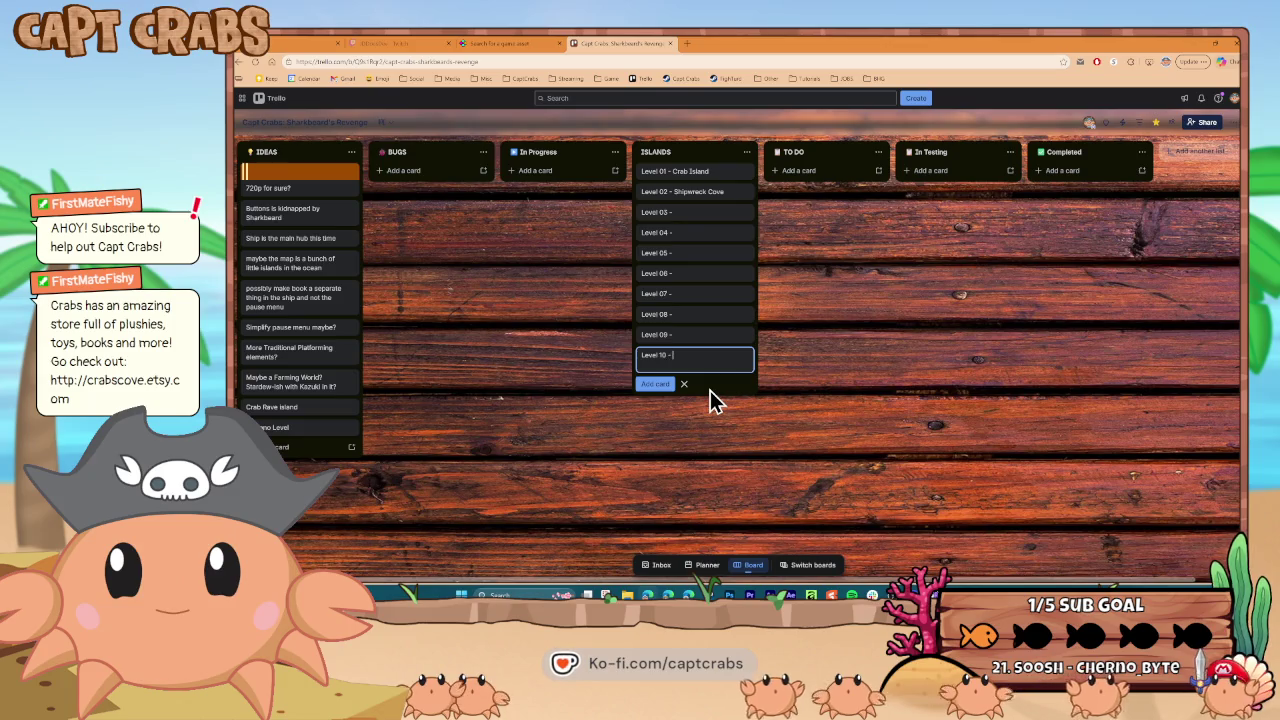
key(Return)
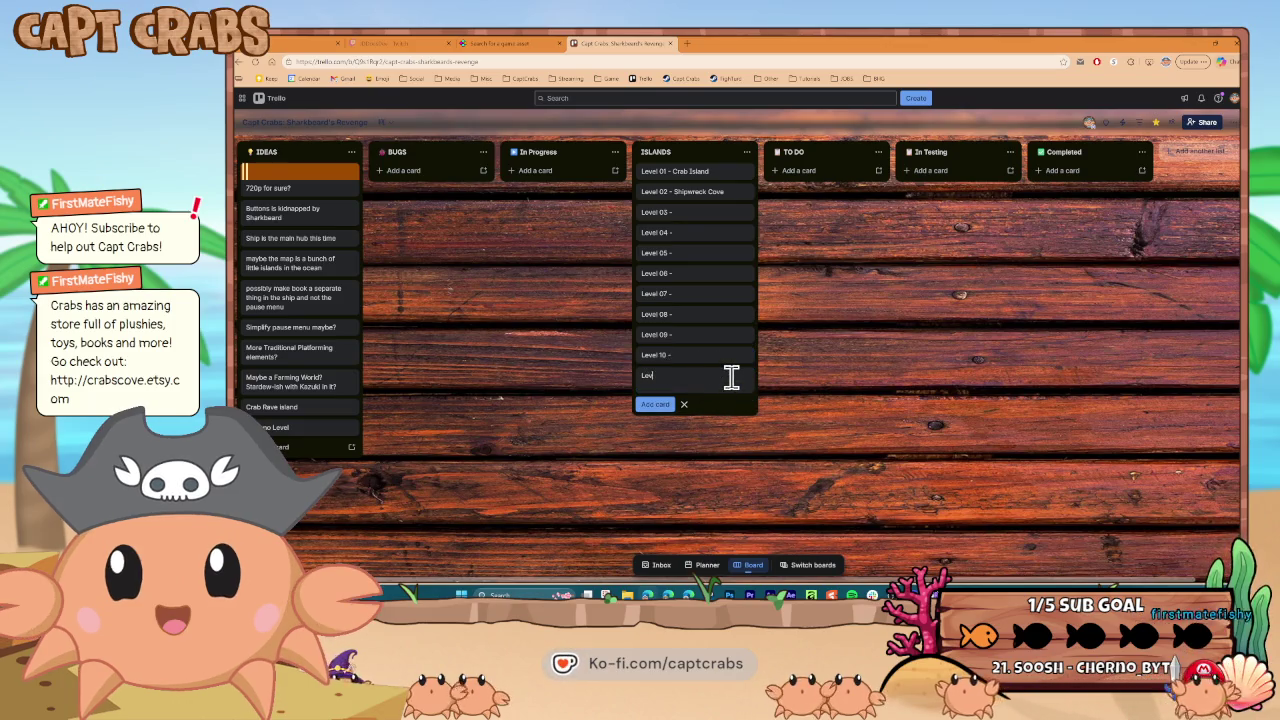
text(vel 11 -)
key(Return)
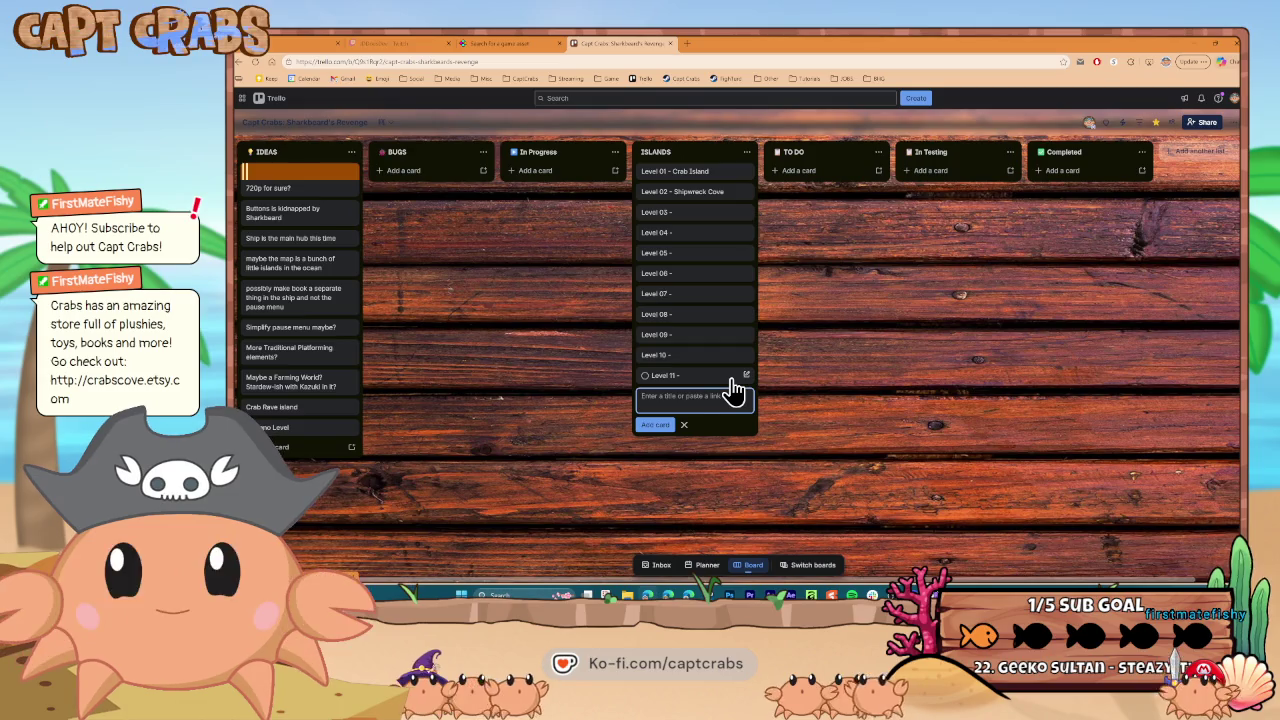
text(Level12 -)
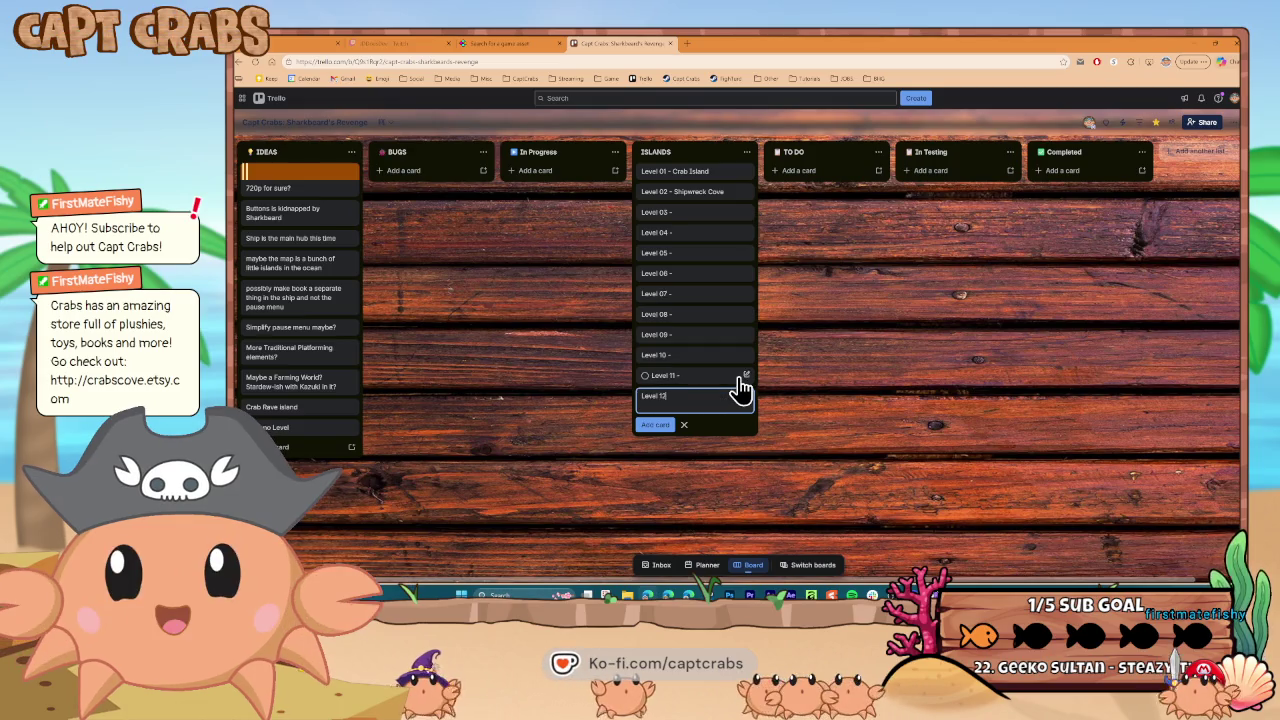
key(Return)
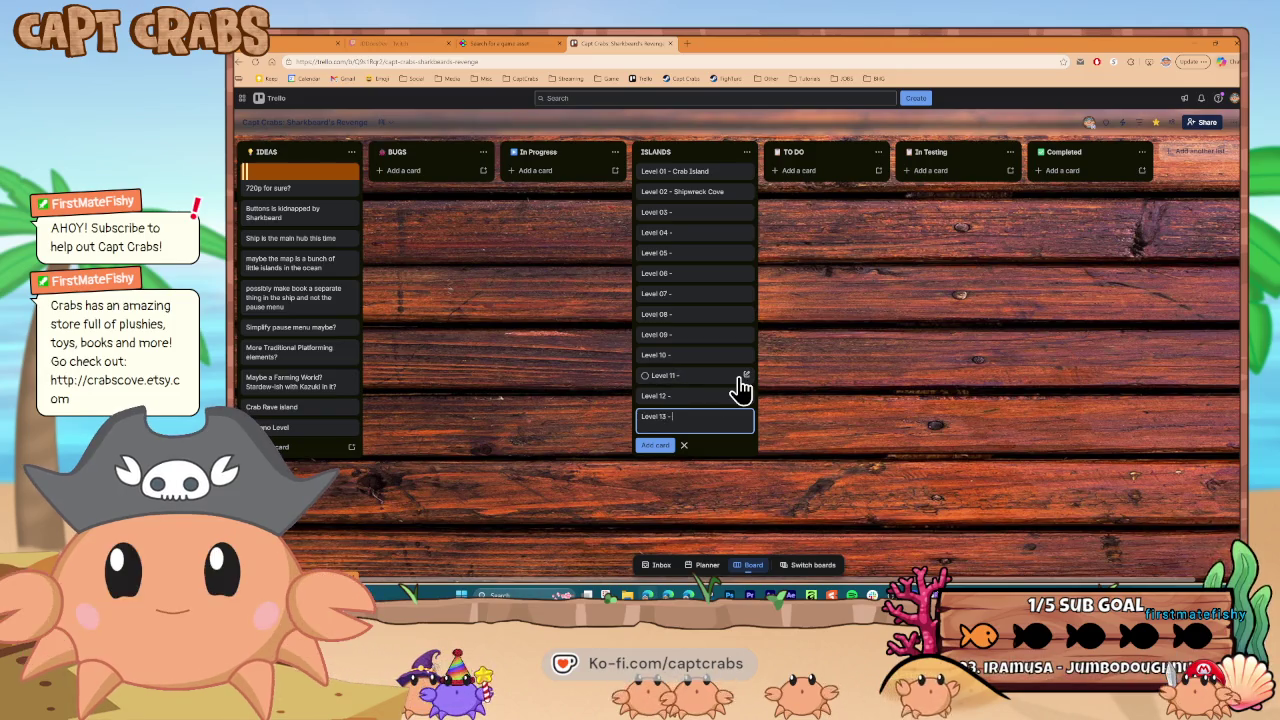
Add placeholder cards 'Level 13 -' through 'Level 17 -' to ISLANDS
text(-)
key(Return)
text(Level 134)
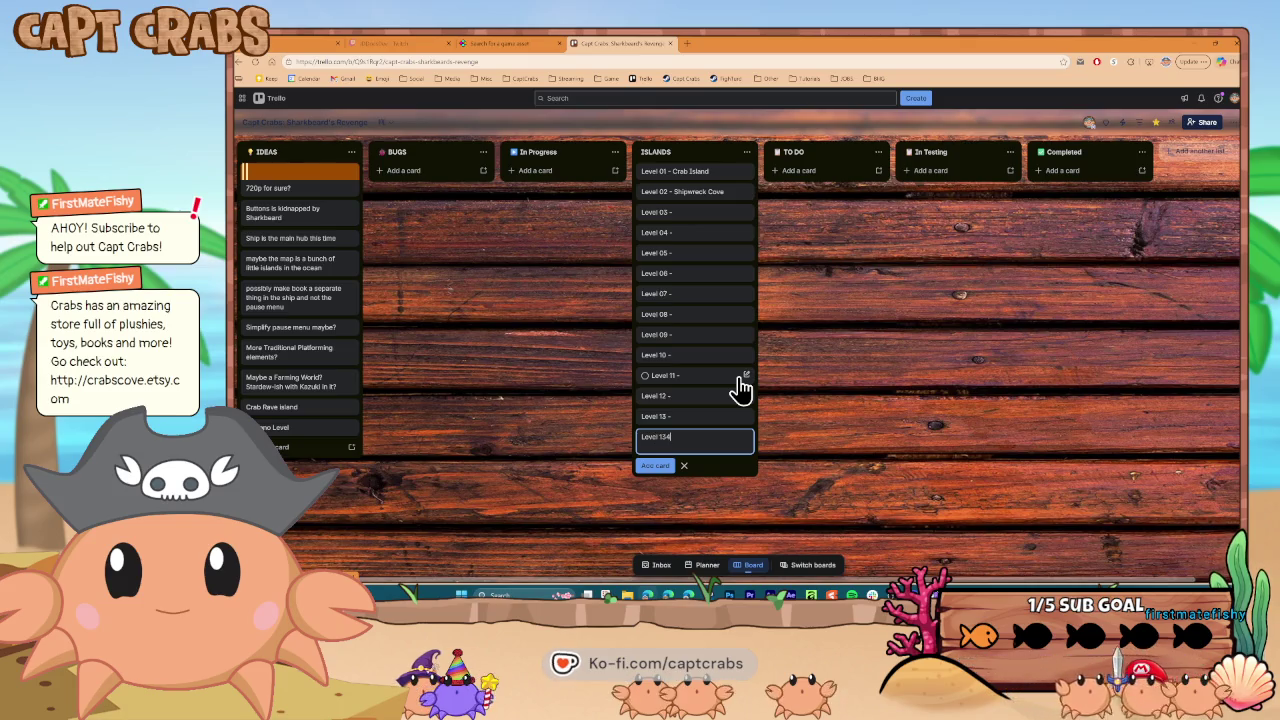
key(BackSpace)
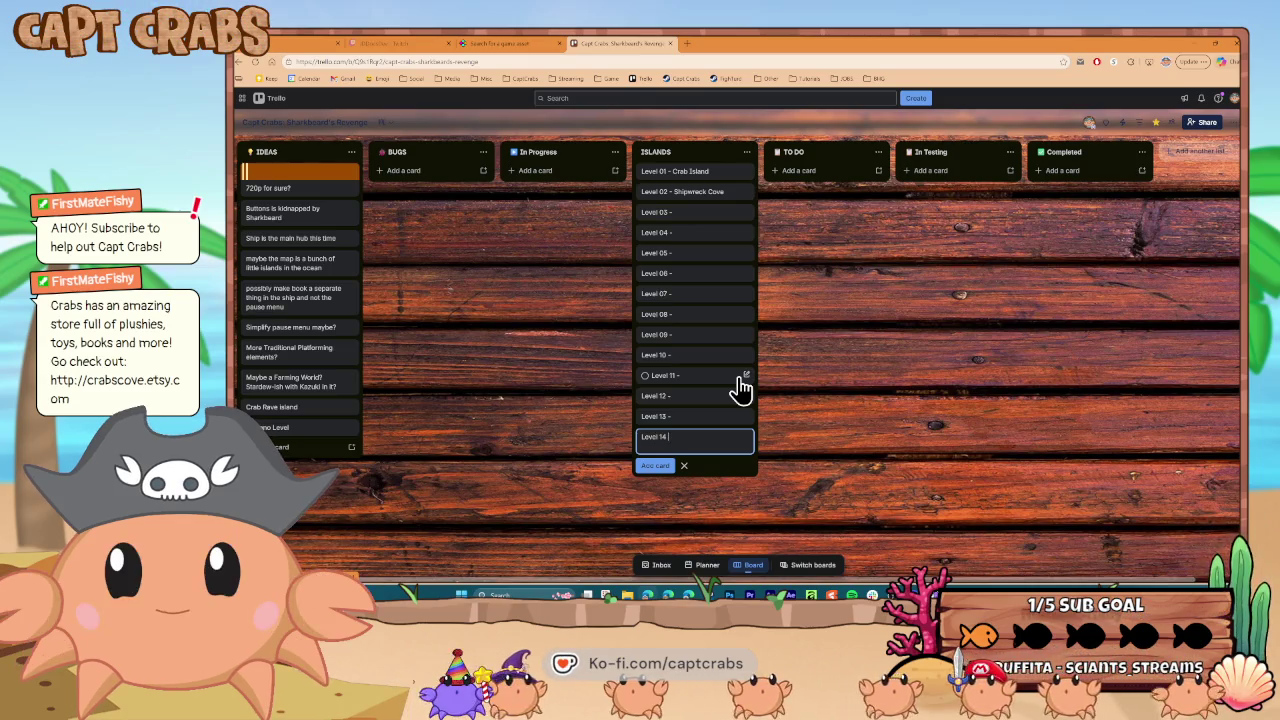
text(-)
key(Return)
text(Level 1)
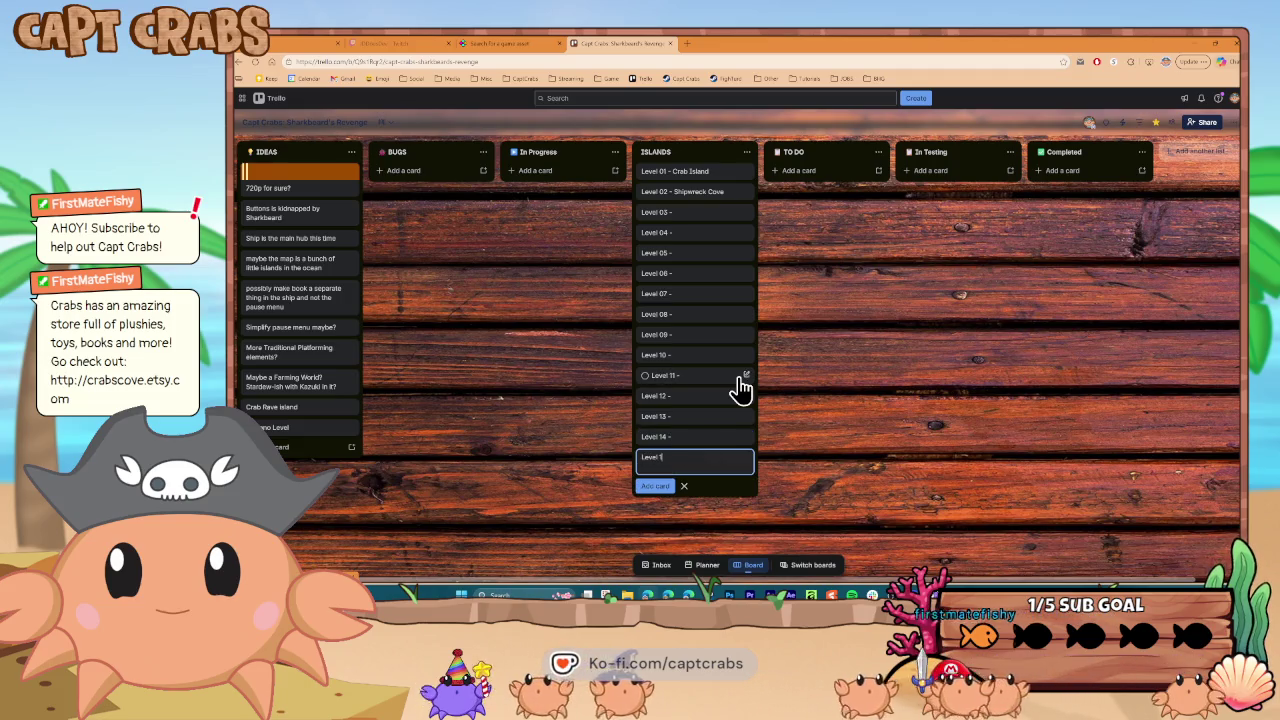
text(5 -)
key(Return)
text(Le)
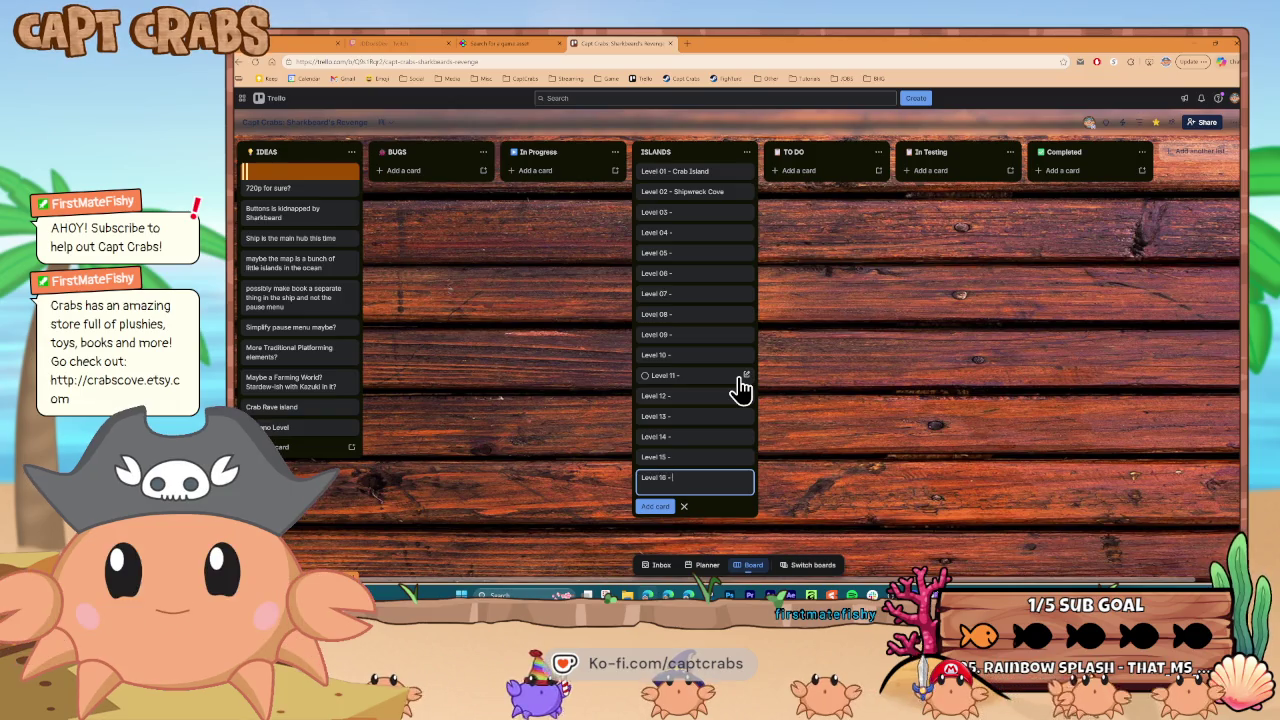
key(Return)
text(evel 1)
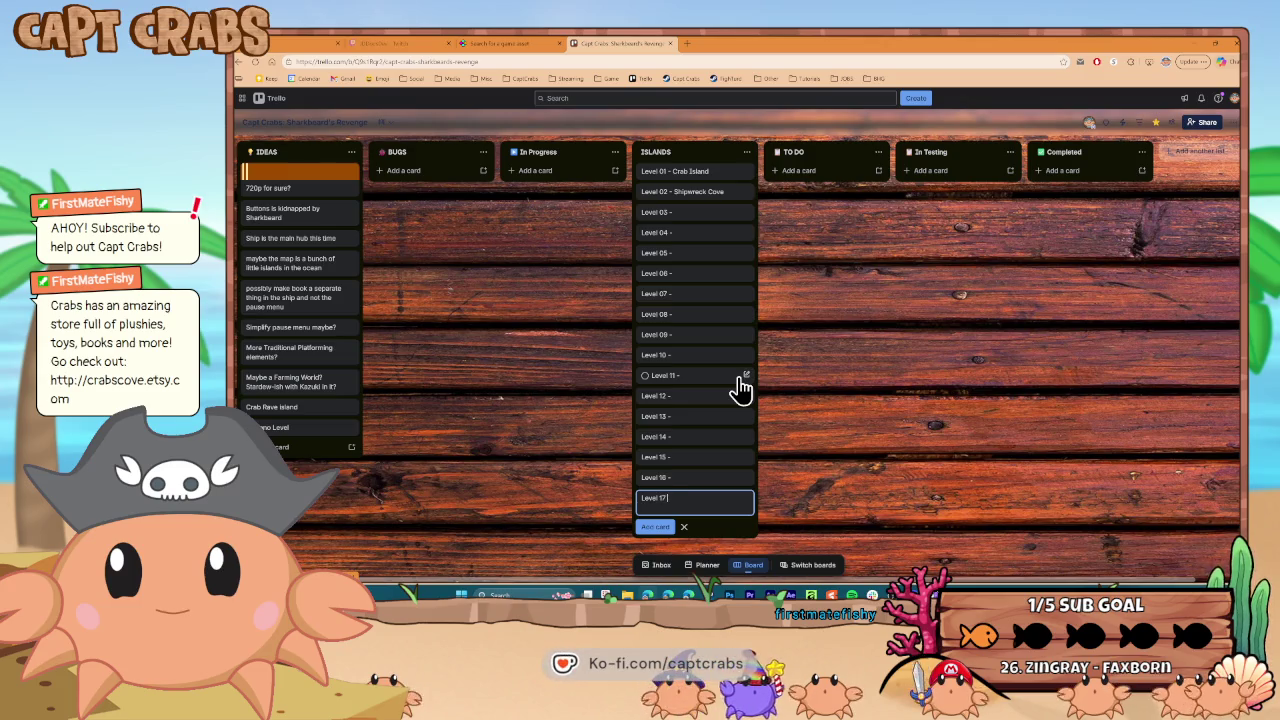
key(Return)
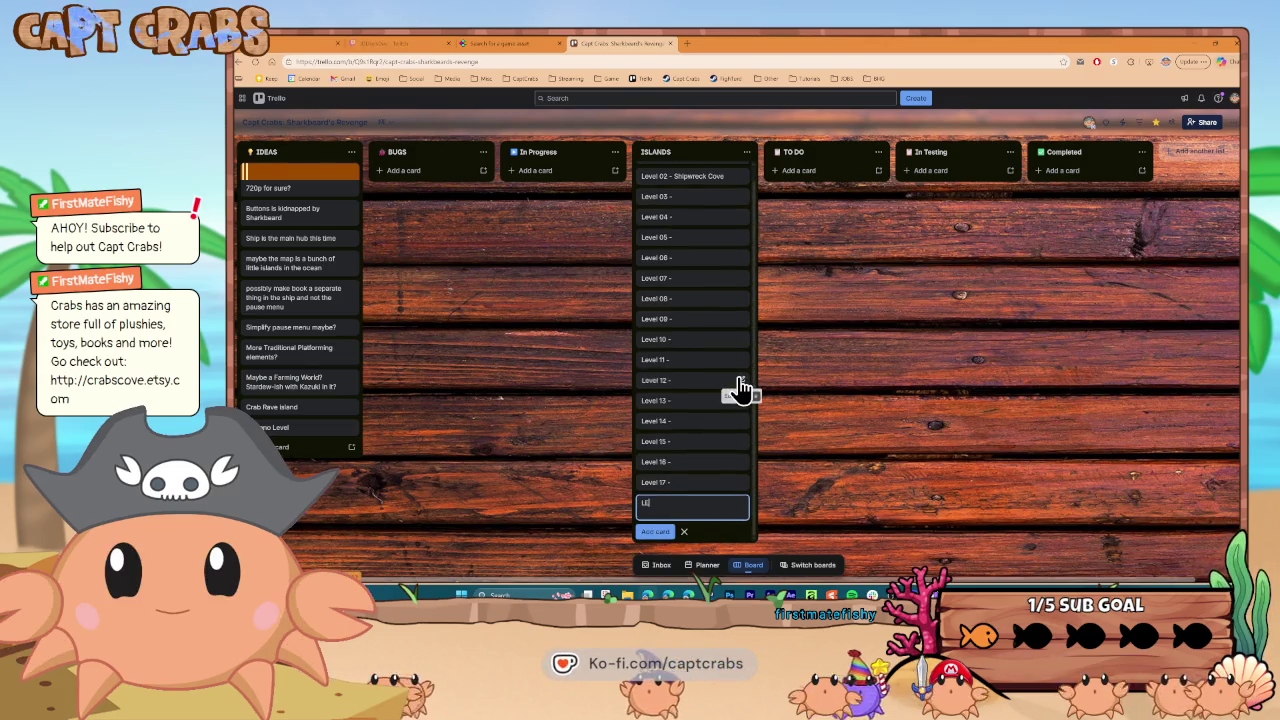
Add the final placeholder cards 'Level 18 -' and 'Level 19 -' to ISLANDS
text(Eve)
key(BackSpace)
text(evel)
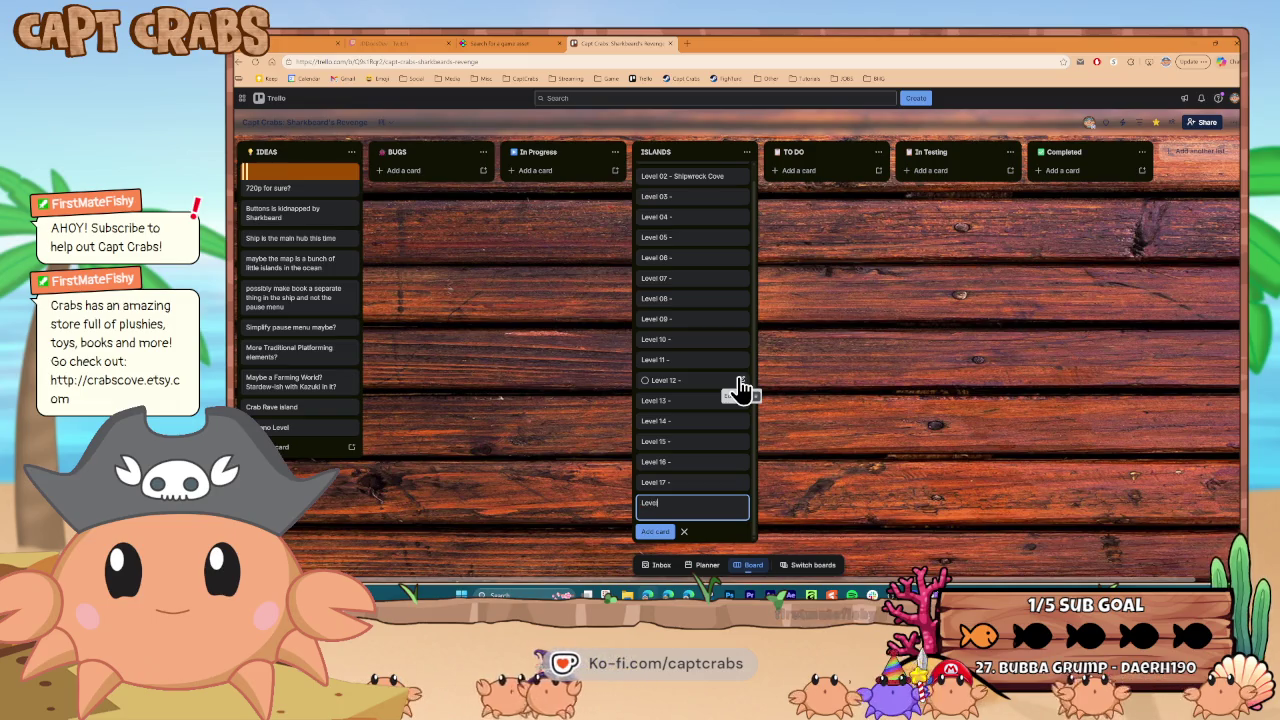
text( 18 -)
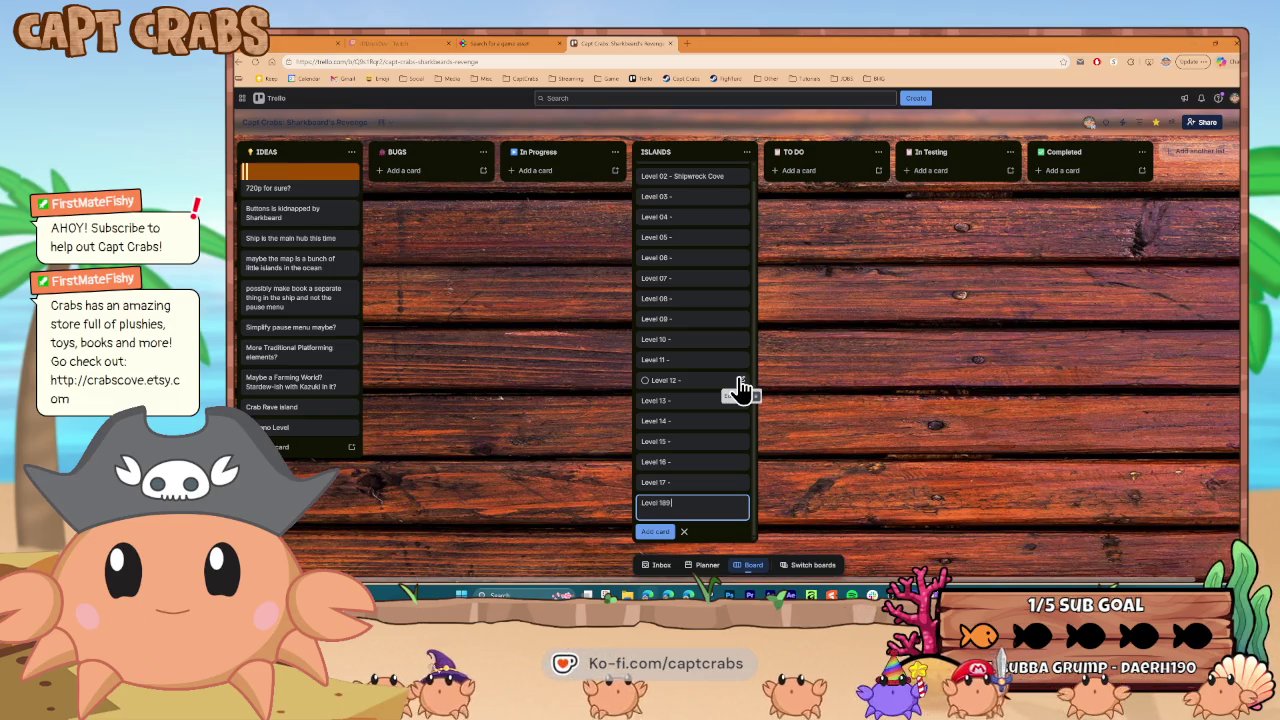
key(Return)
text(Level)
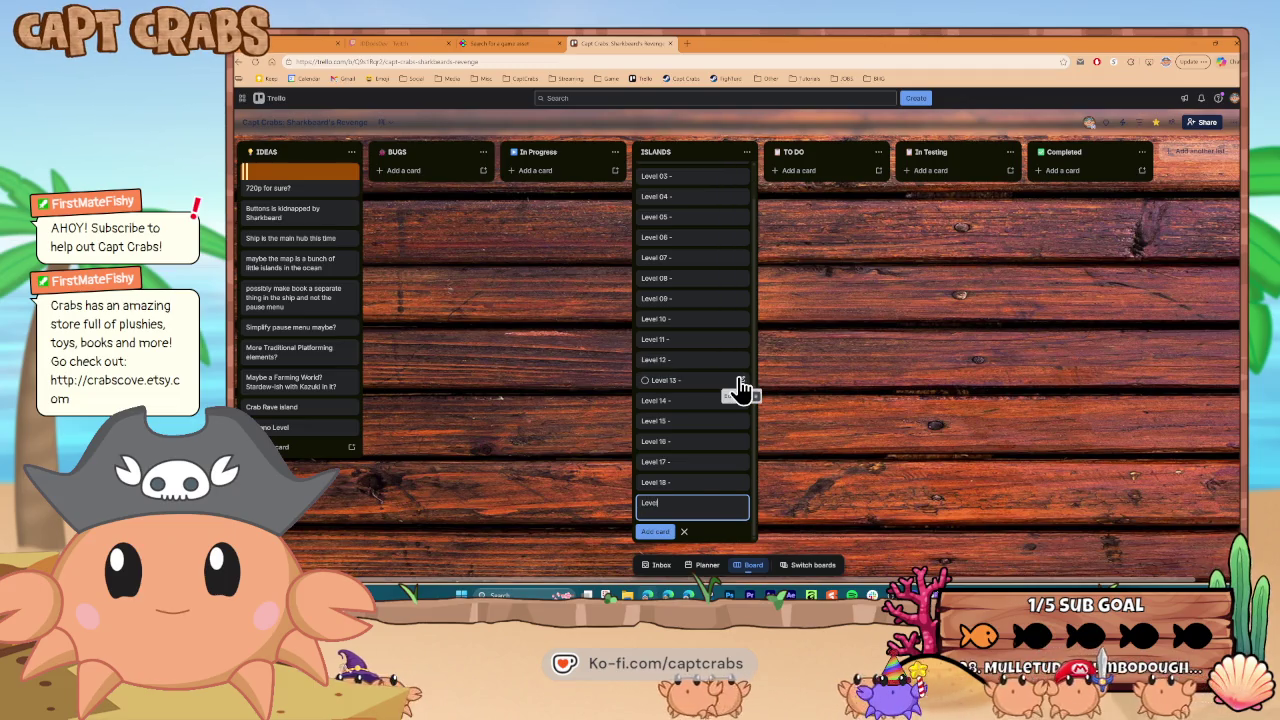
text( 19 -)
key(Return)
text(L)
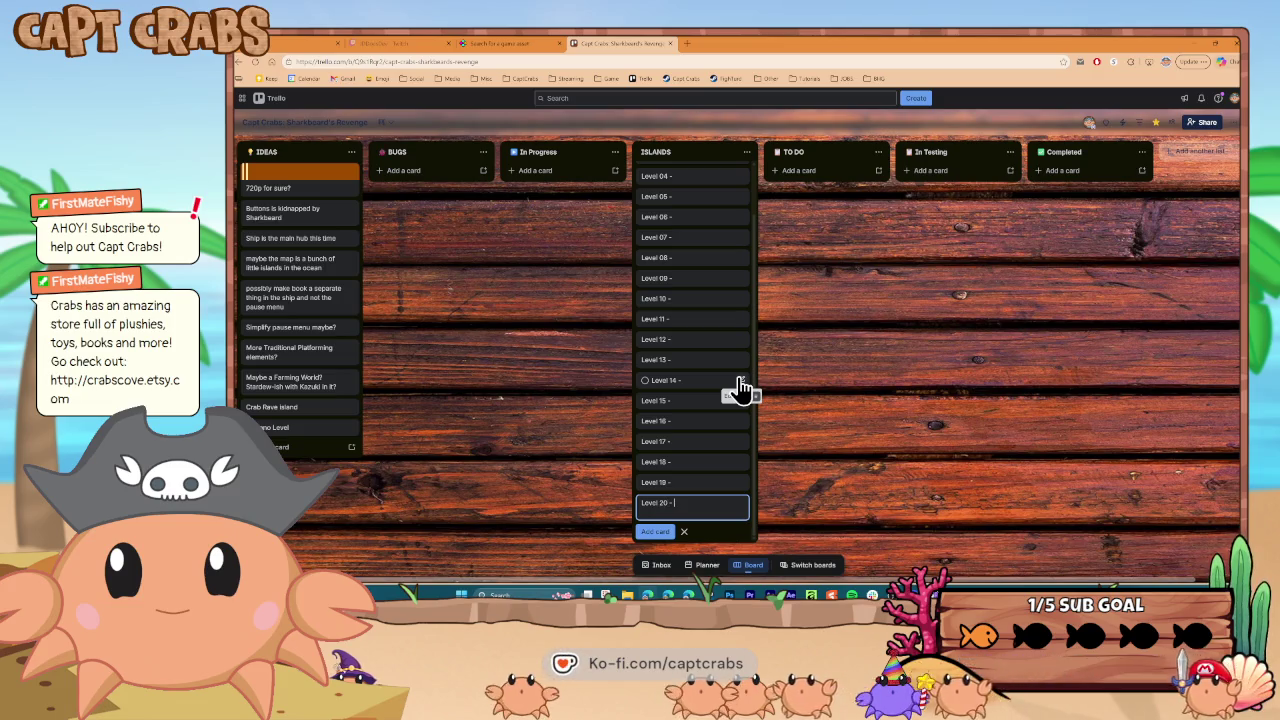
scroll(693, 410, up, 2)
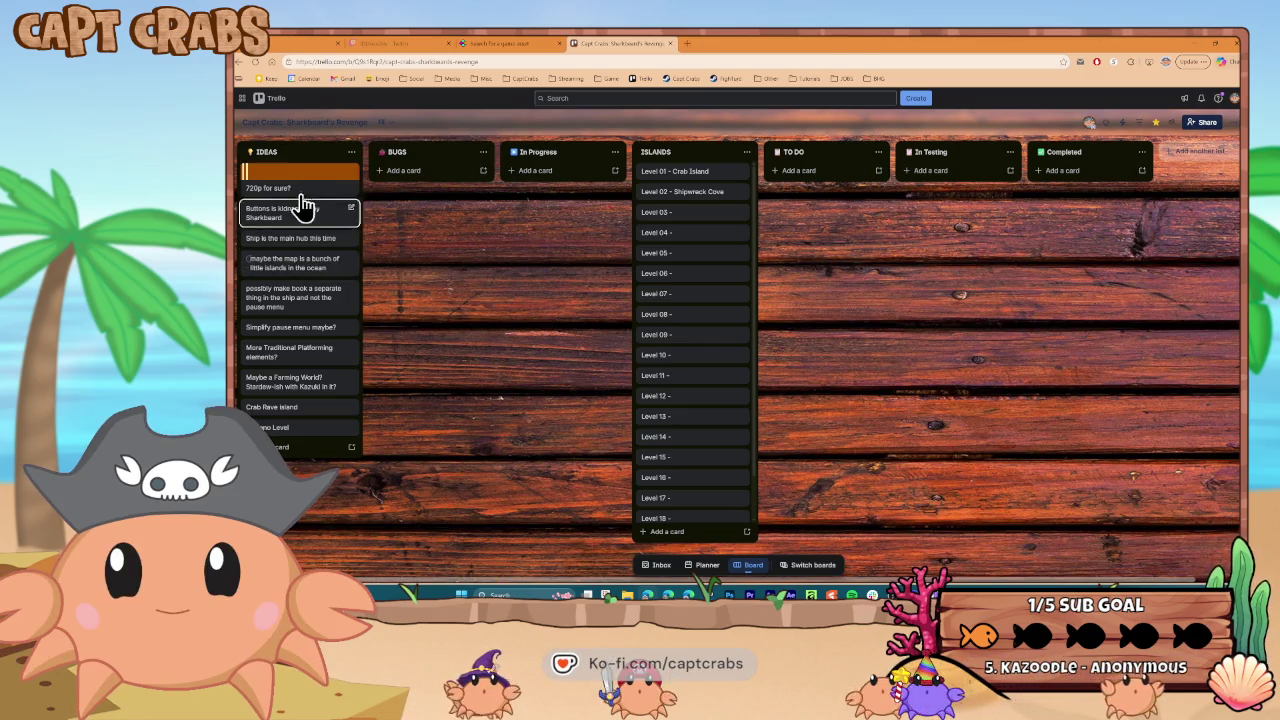
Add a 'Floating Islands' card to the IDEAS list, then return to Action Game Maker
right_click(325, 193)
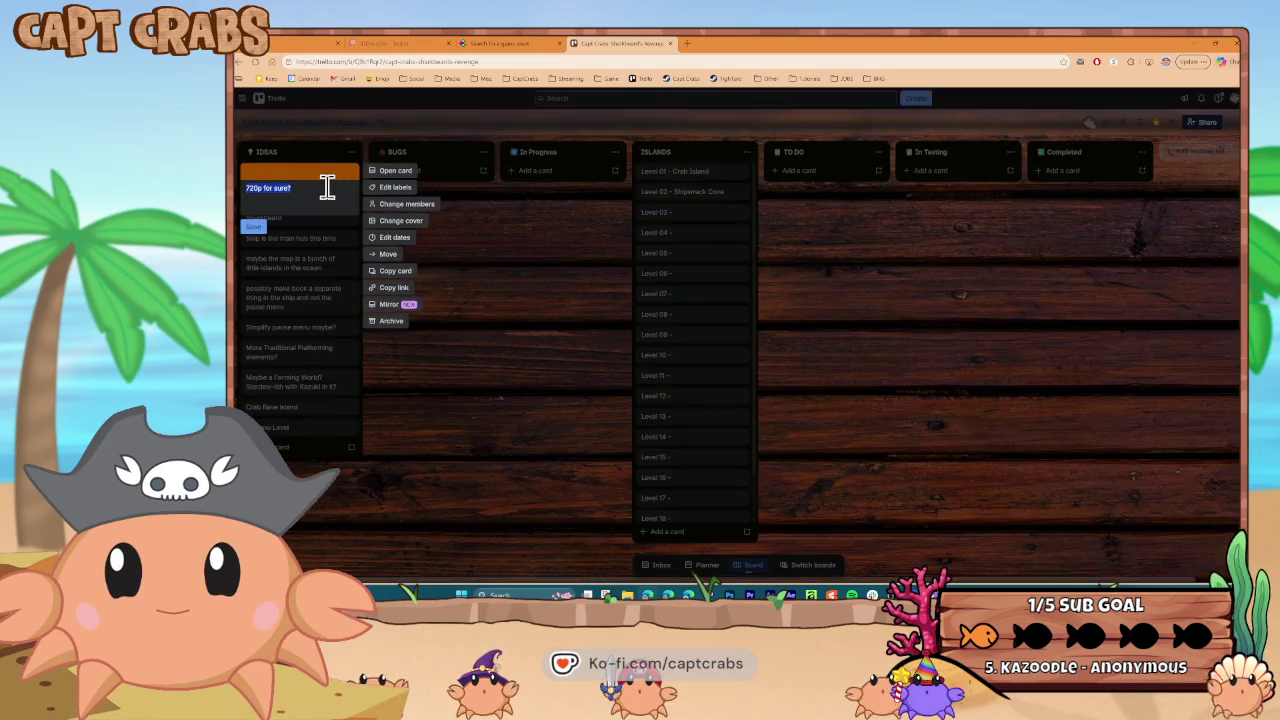
click(419, 388)
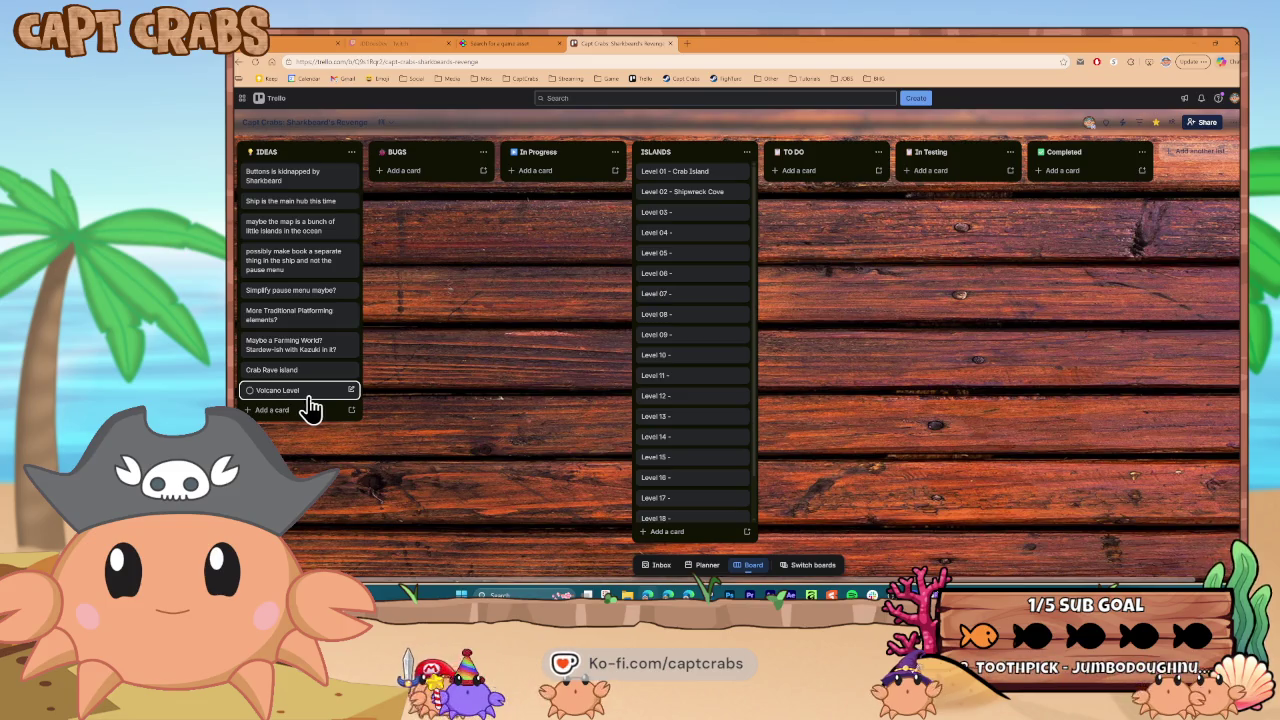
click(312, 412)
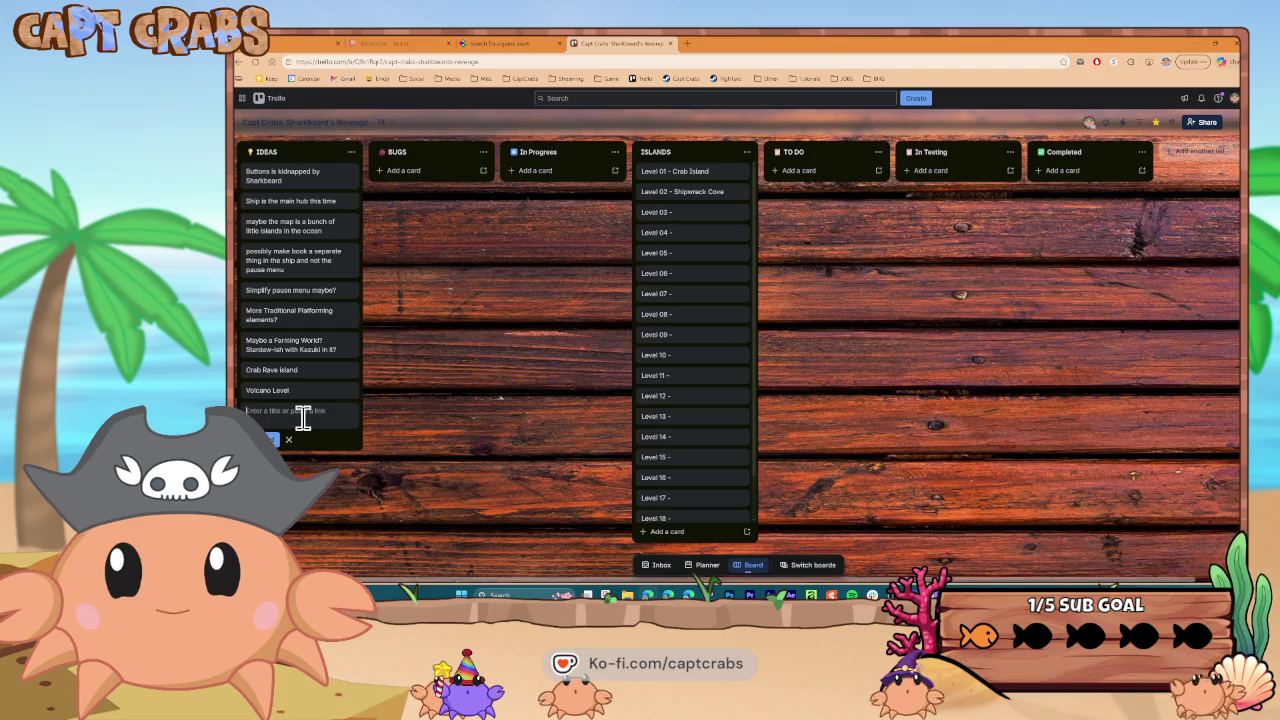
text(Floa)
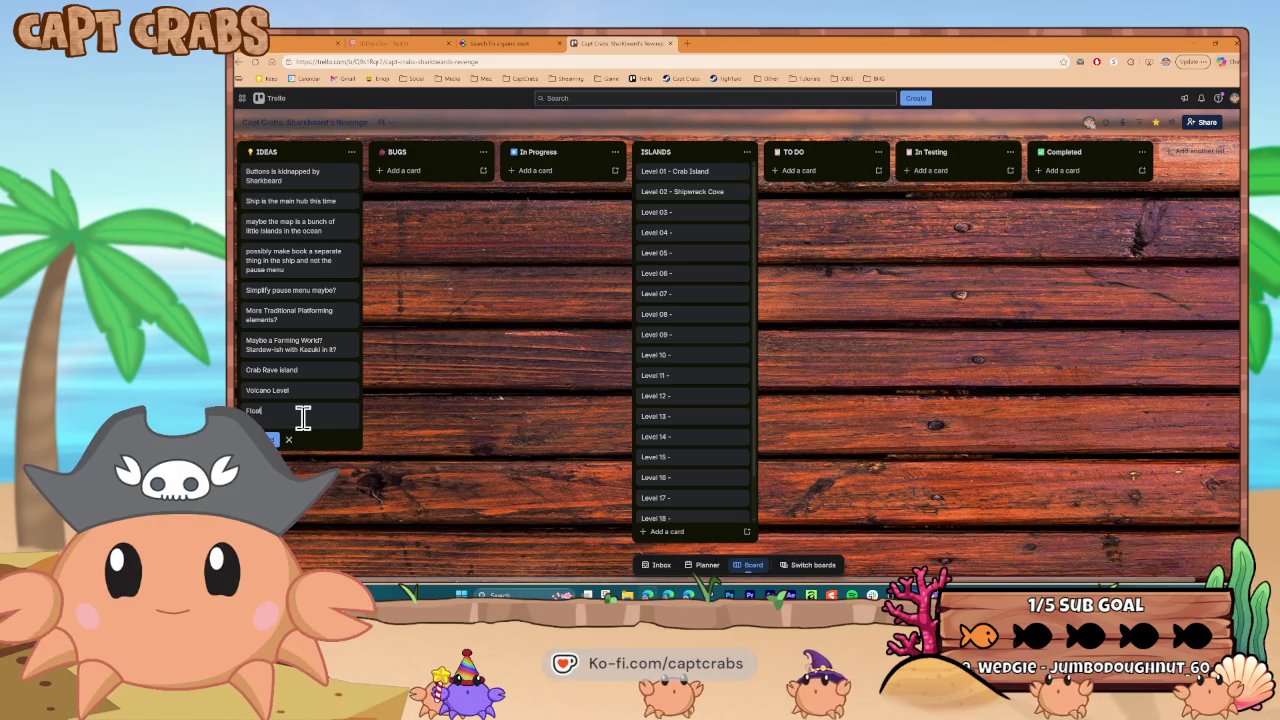
text(ting Islands)
key(Return)
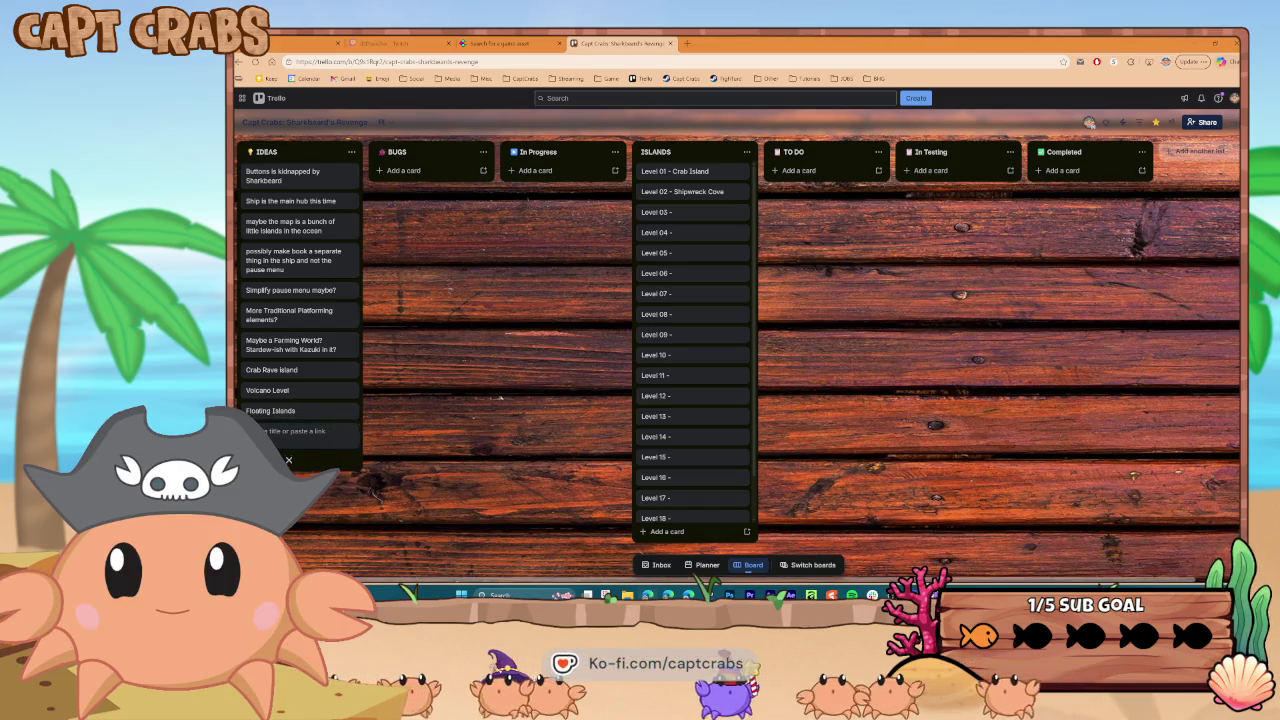
key(alt+Tab)
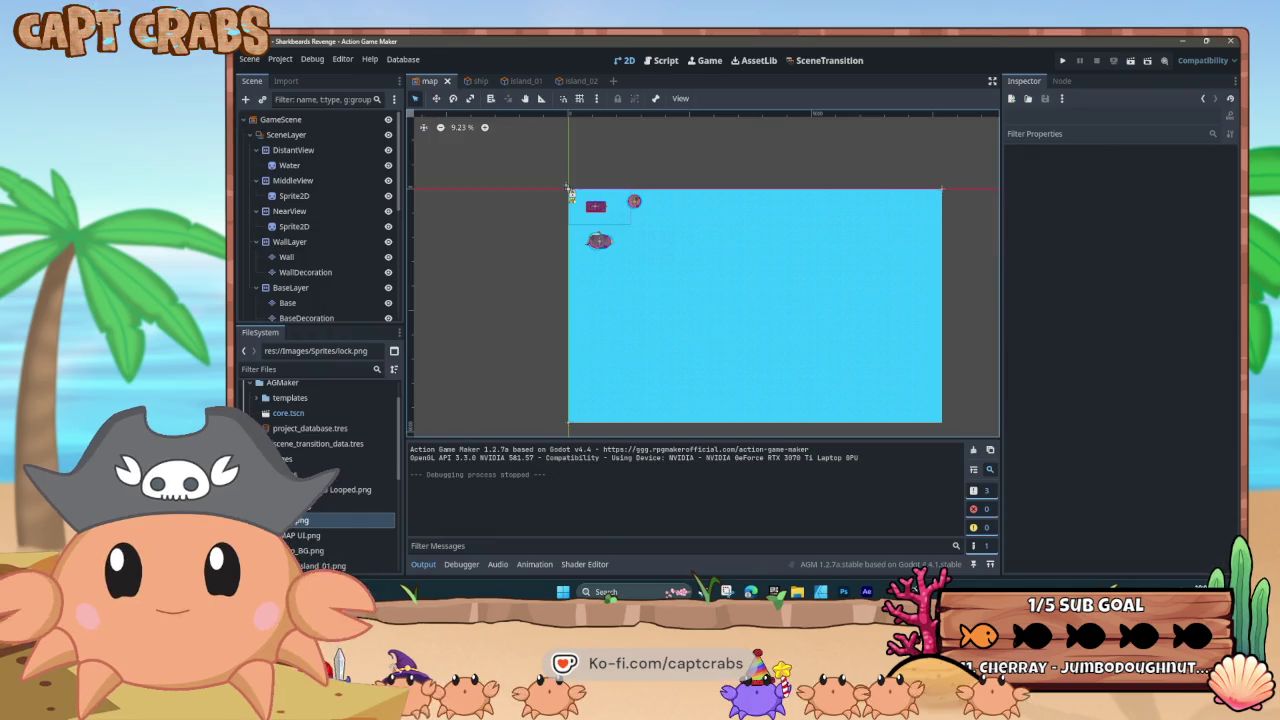
Zoom the map viewport from 9.23% to 38.6% to view the ship and islands up close
scroll(585, 228, up, 5)
scroll(590, 250, up, 3)
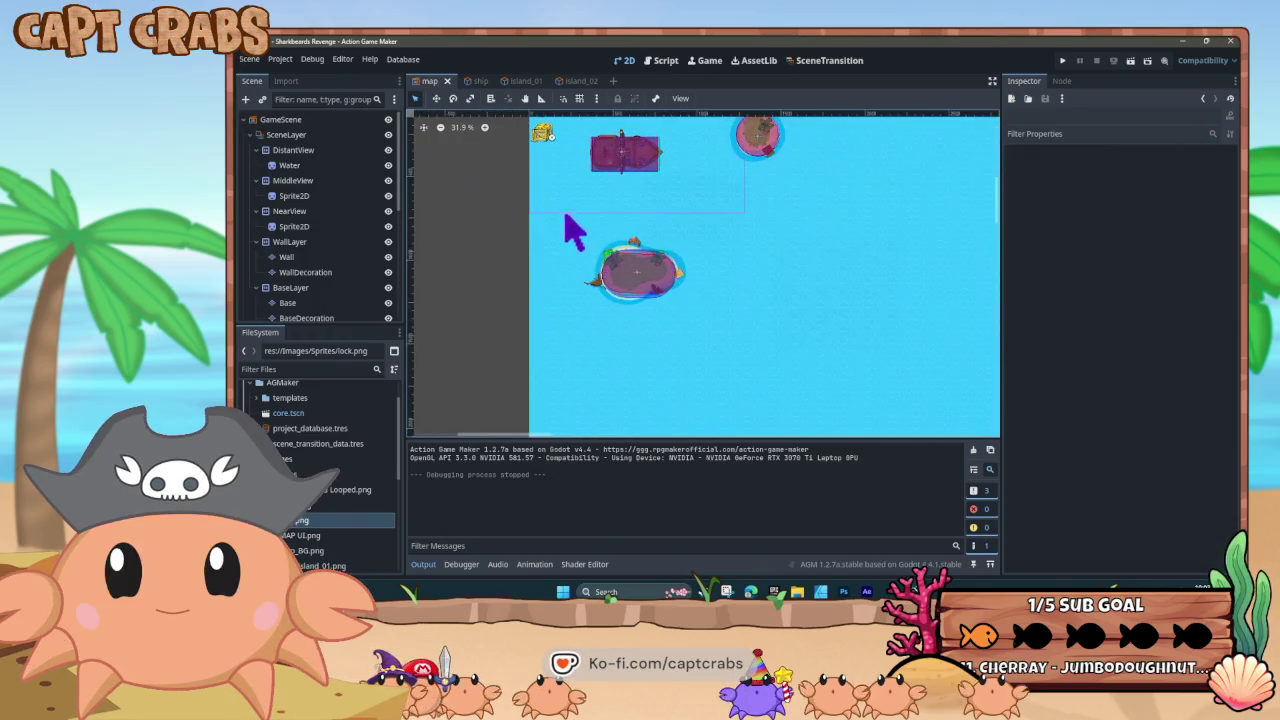
scroll(652, 252, up, 1)
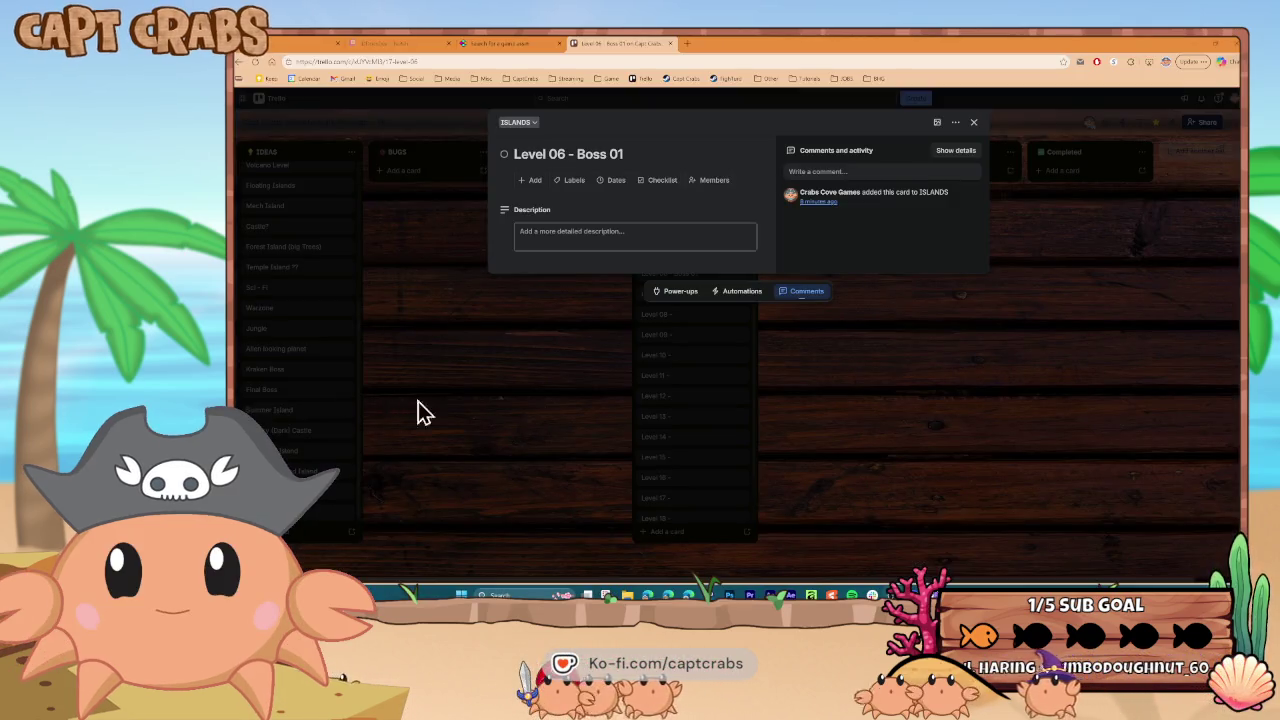
Close the Level 06 card and retitle the Level 12 card 'Level 12 - Boss 02'
click(560, 381)
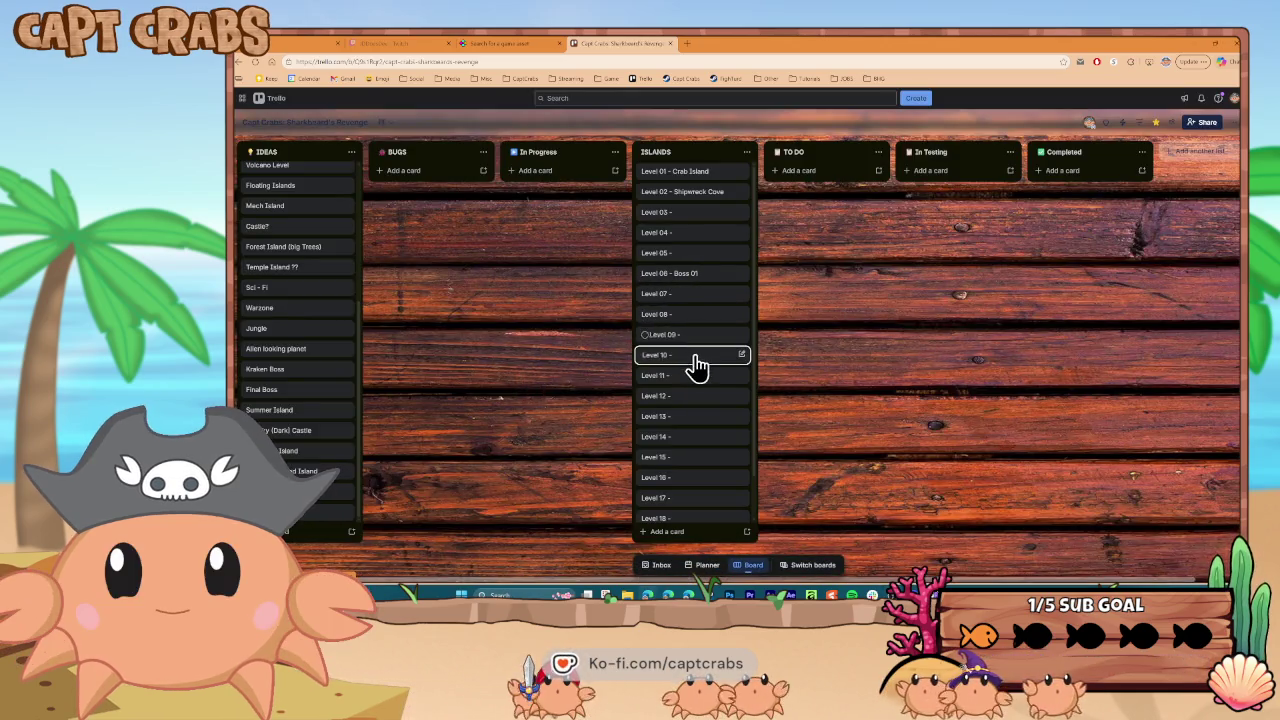
click(708, 397)
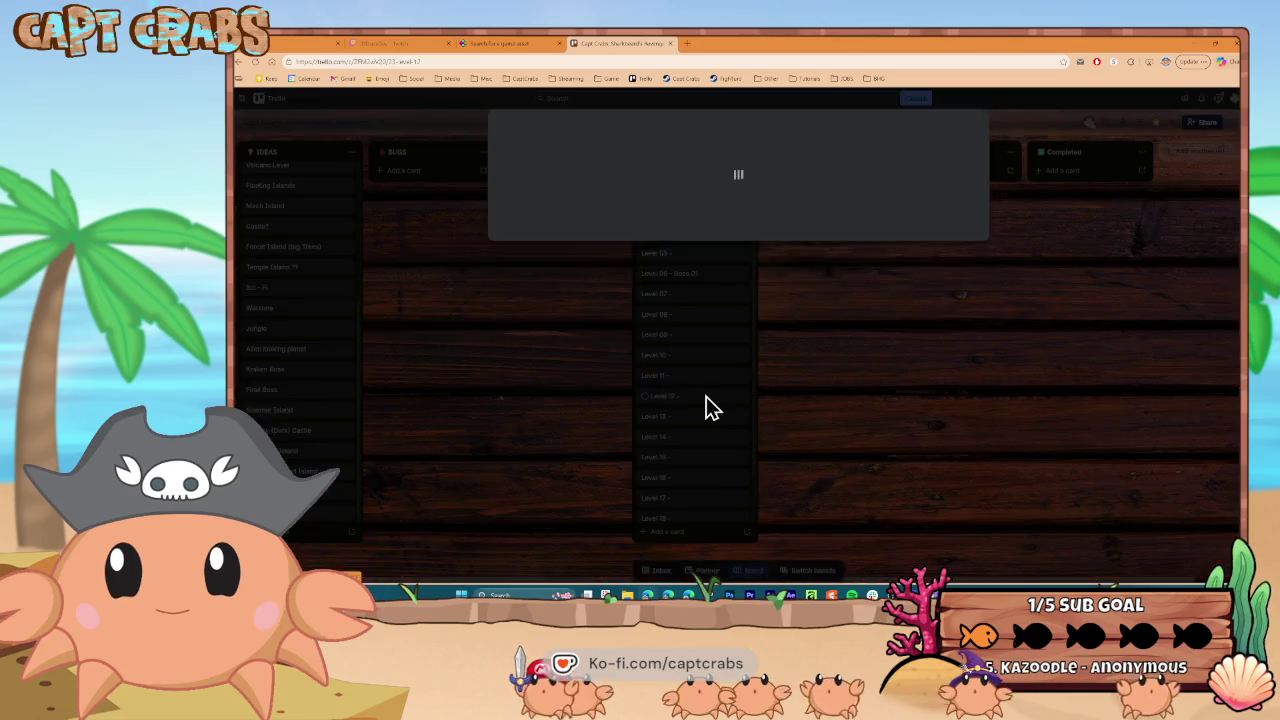
click(595, 152)
text(Bo)
text(Kraken Boos)
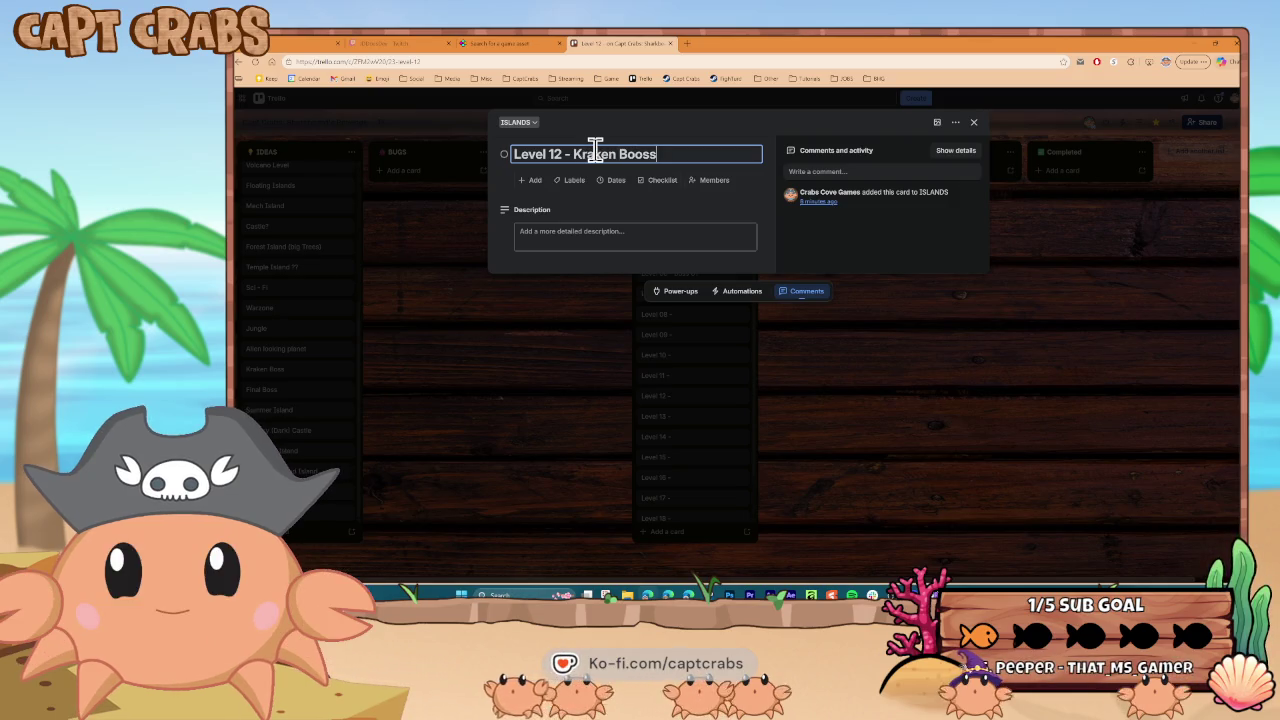
text(s)
key(Return)
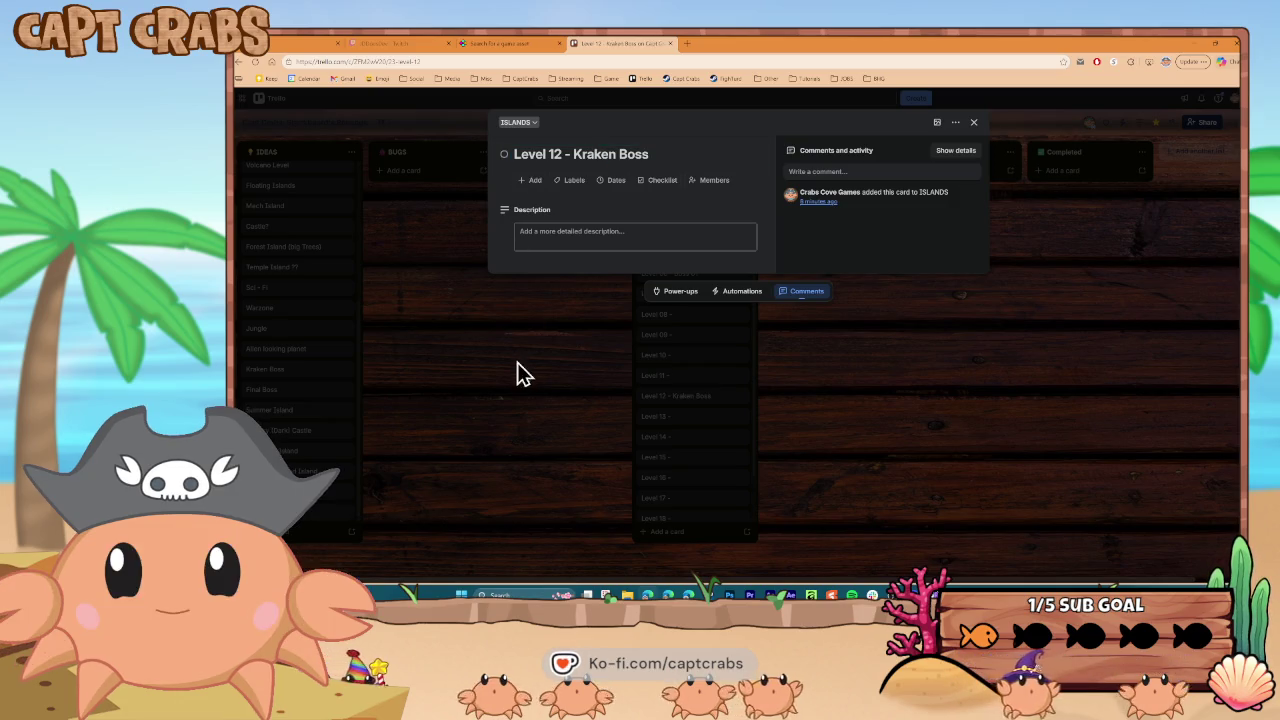
click(574, 153)
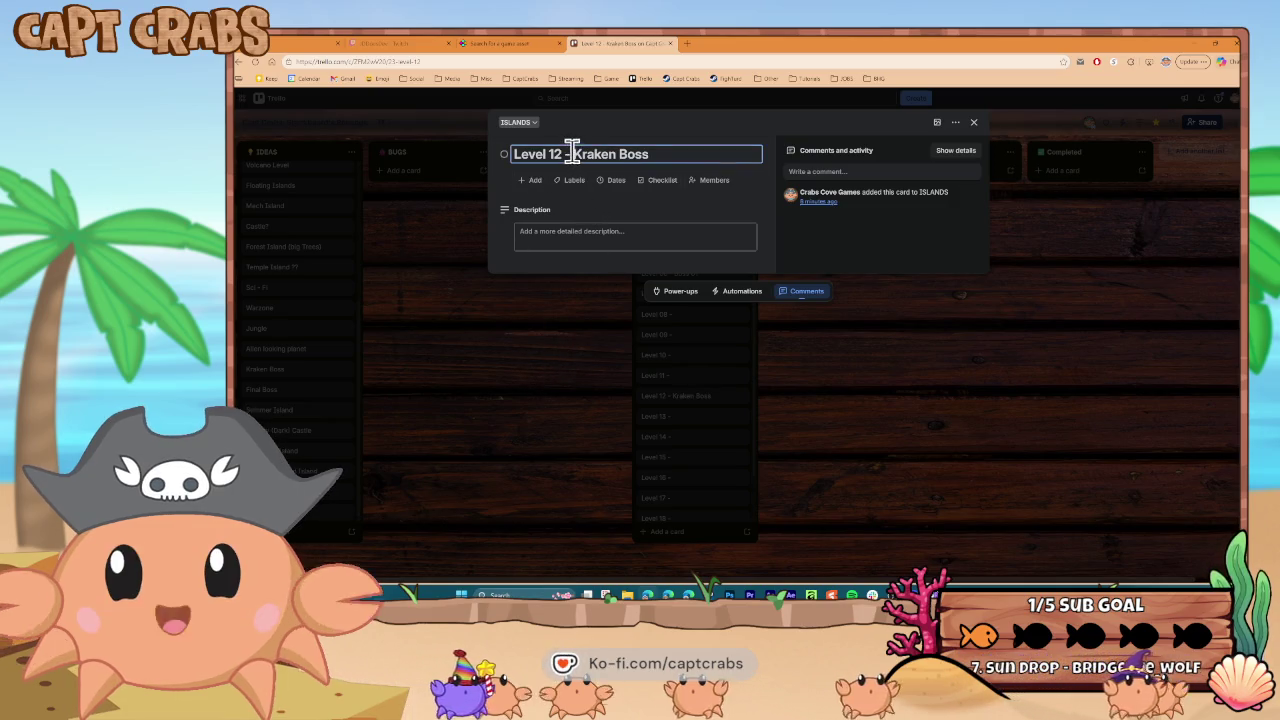
drag(574, 153, 654, 153)
text(SS)
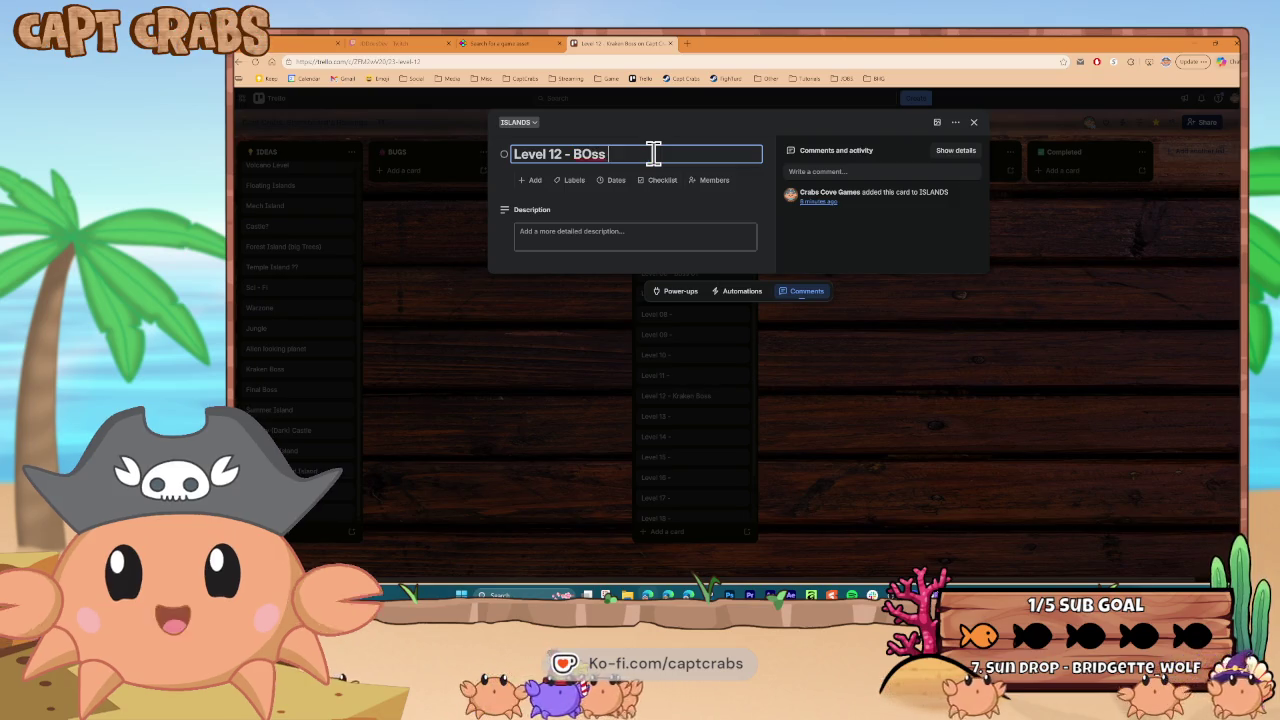
key(BackSpace)
key(BackSpace)
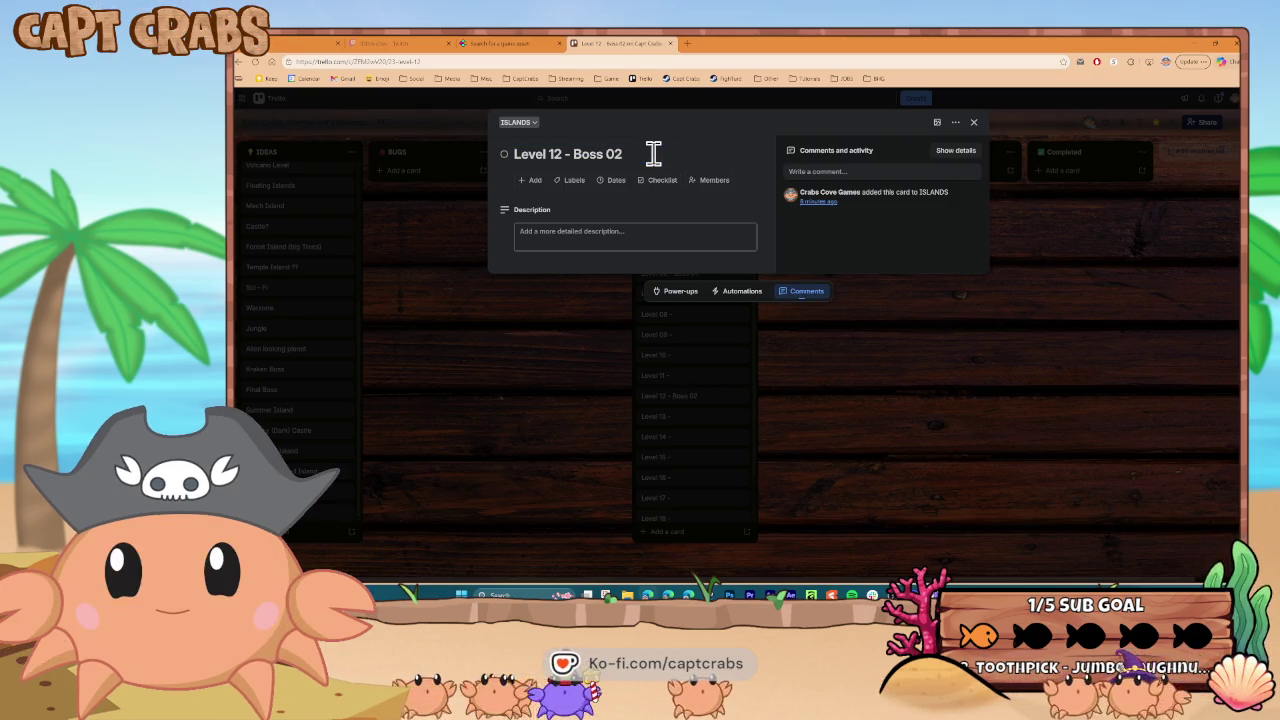
click(600, 340)
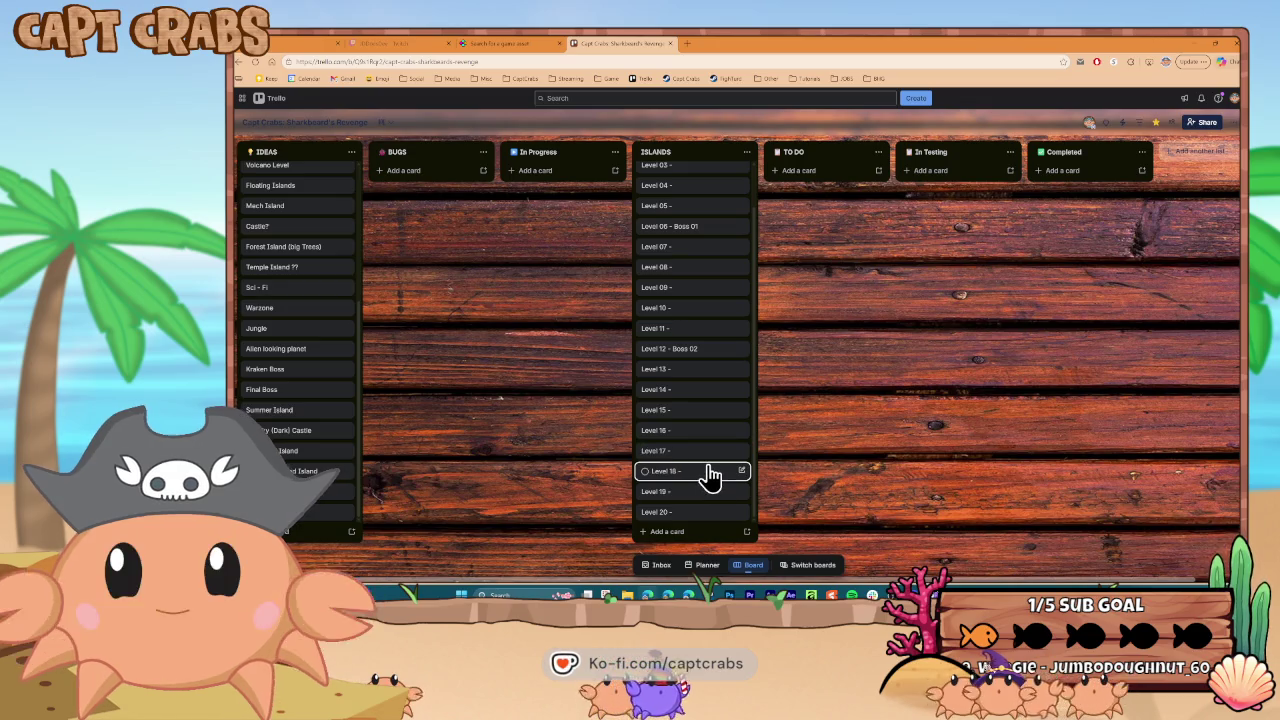
Retitle Level 05 as 'Level 05 - Boss 01' and clear the Level 06 label
scroll(709, 474, up, 2)
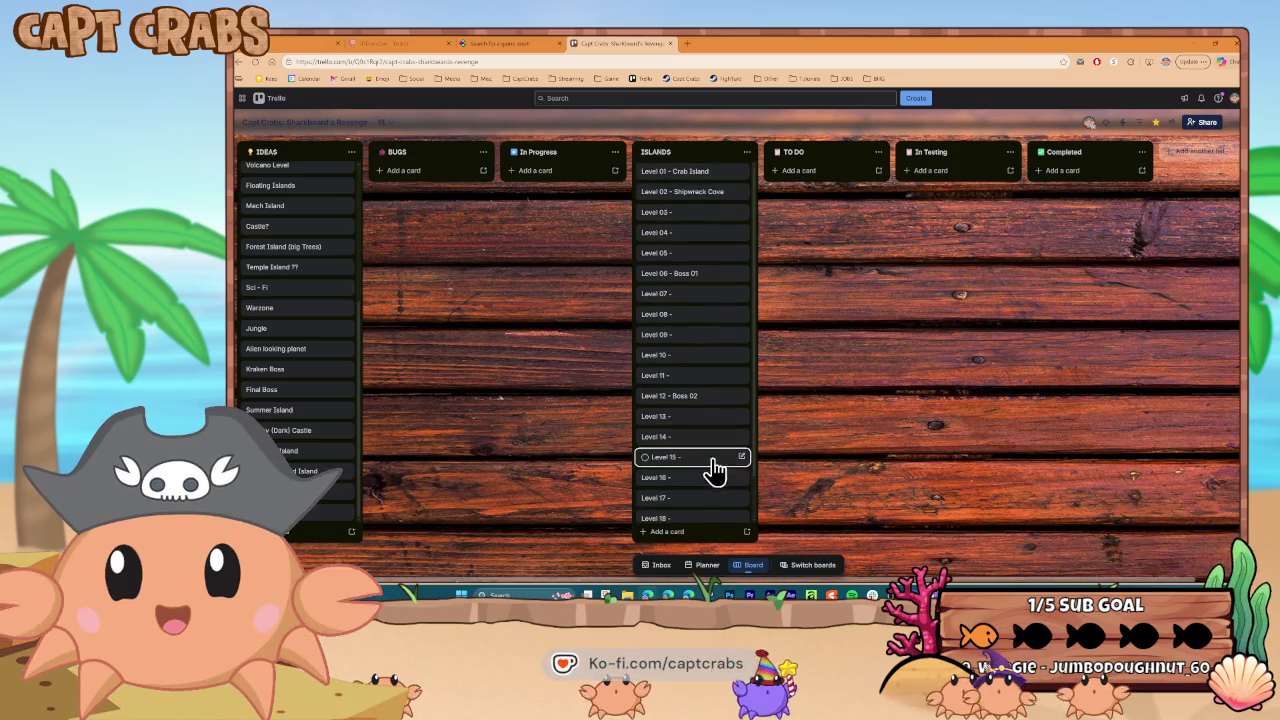
click(709, 265)
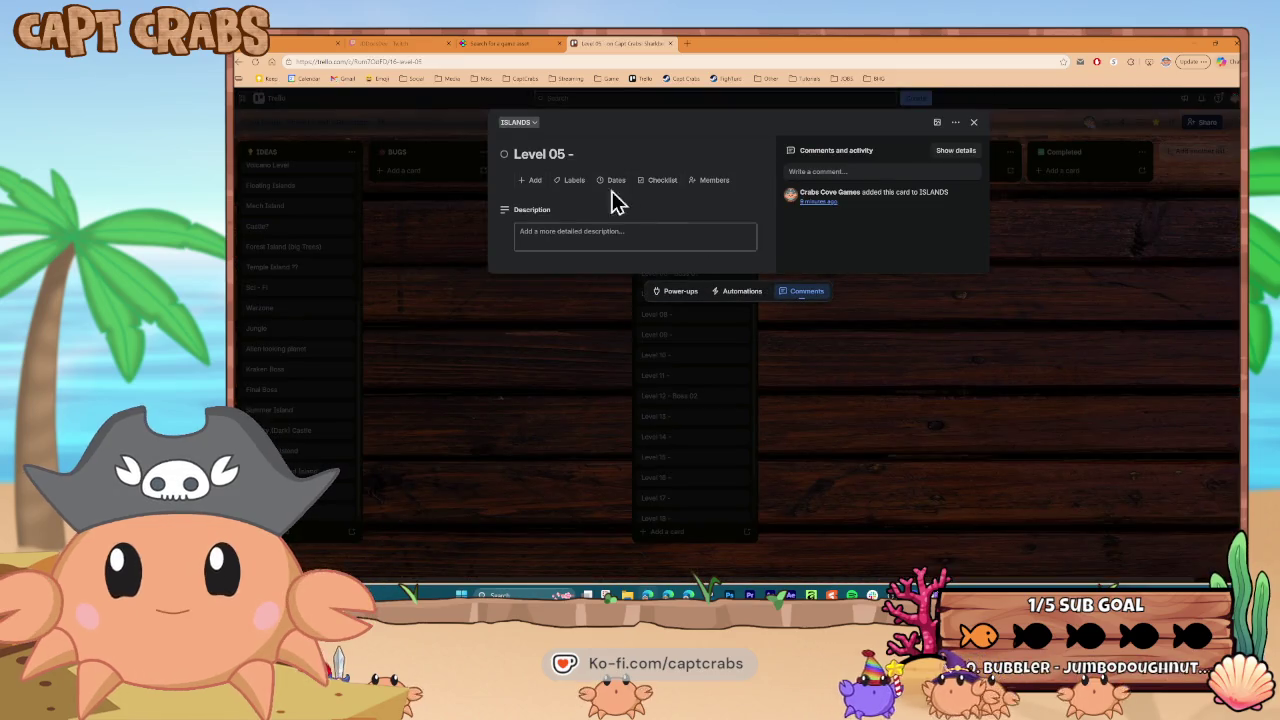
click(597, 155)
text(Boss 01)
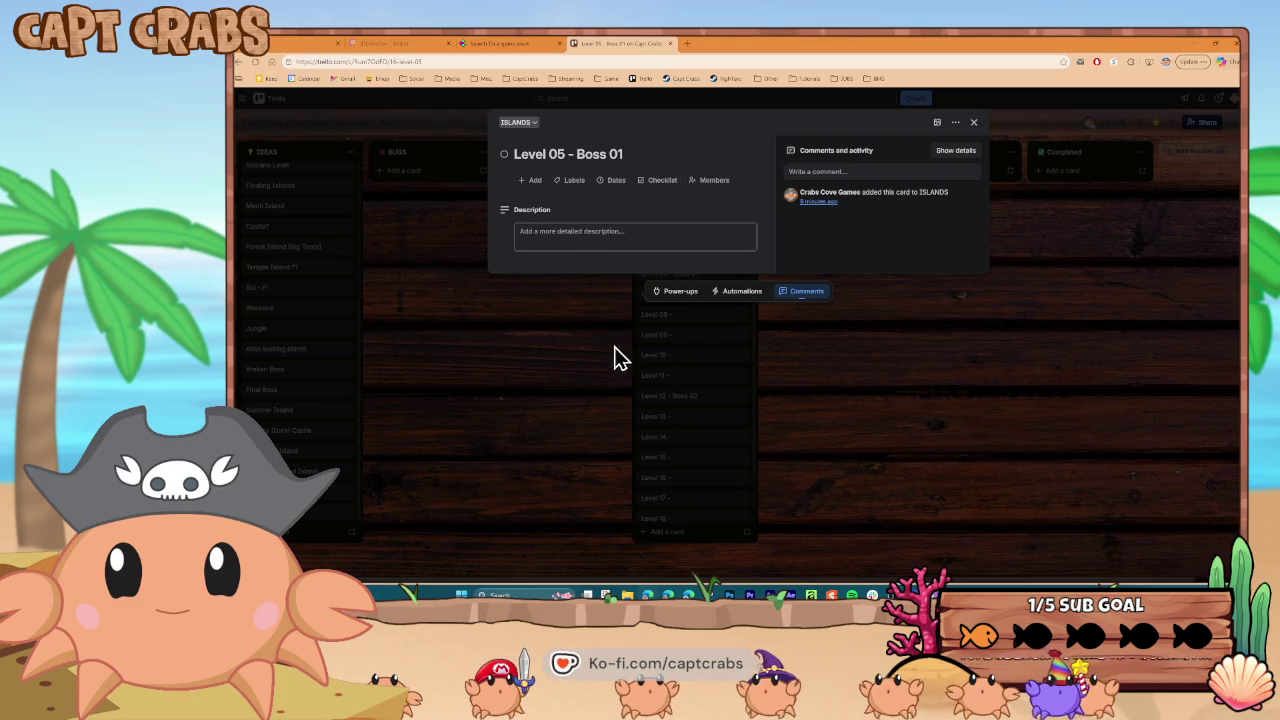
click(611, 315)
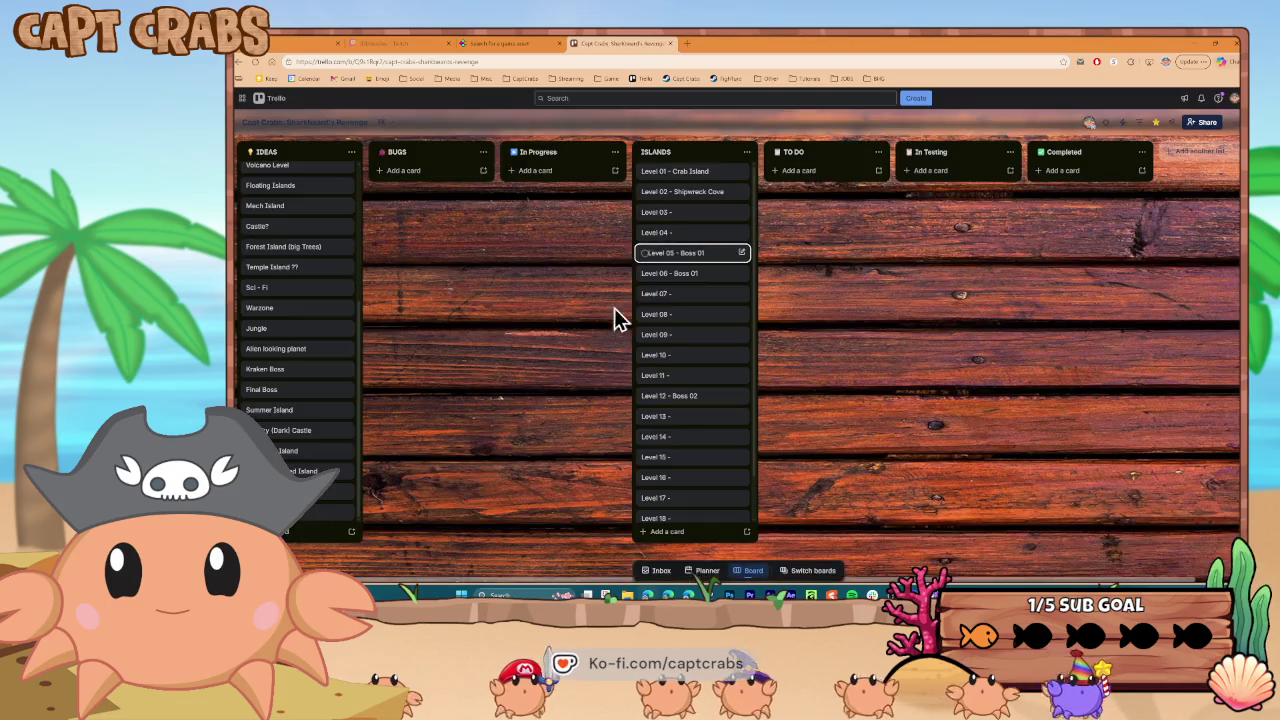
click(688, 279)
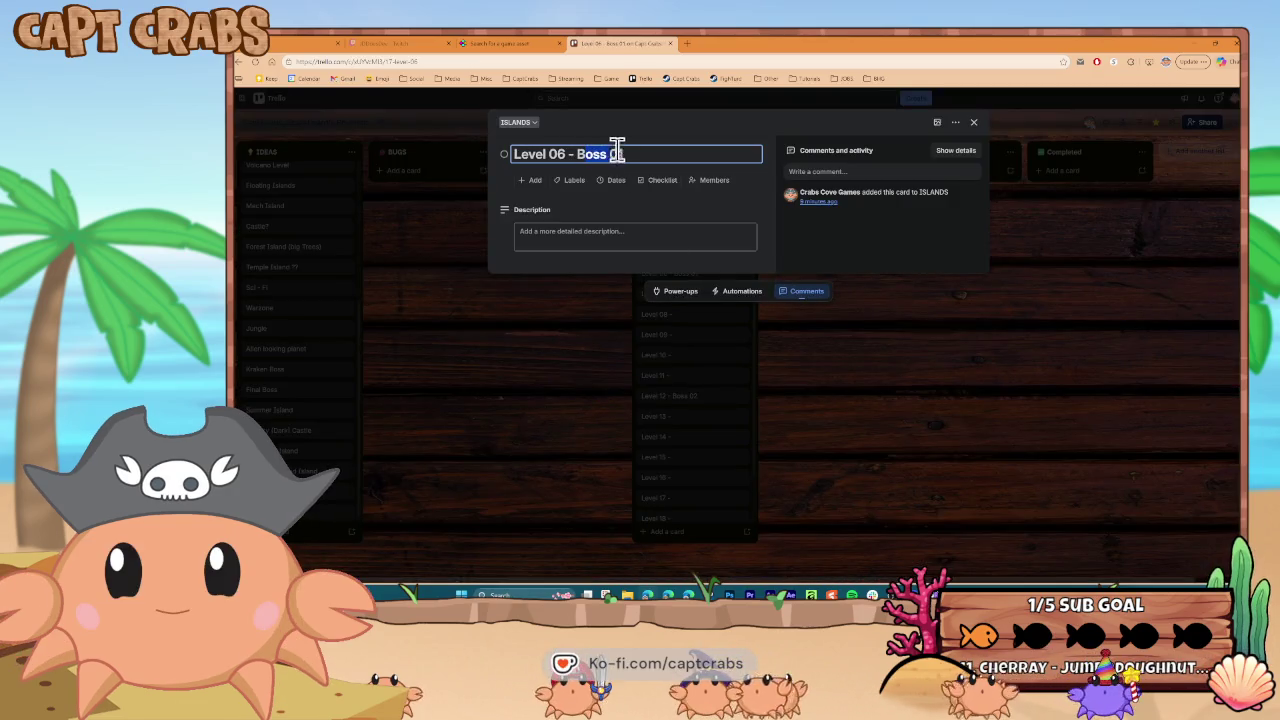
click(532, 366)
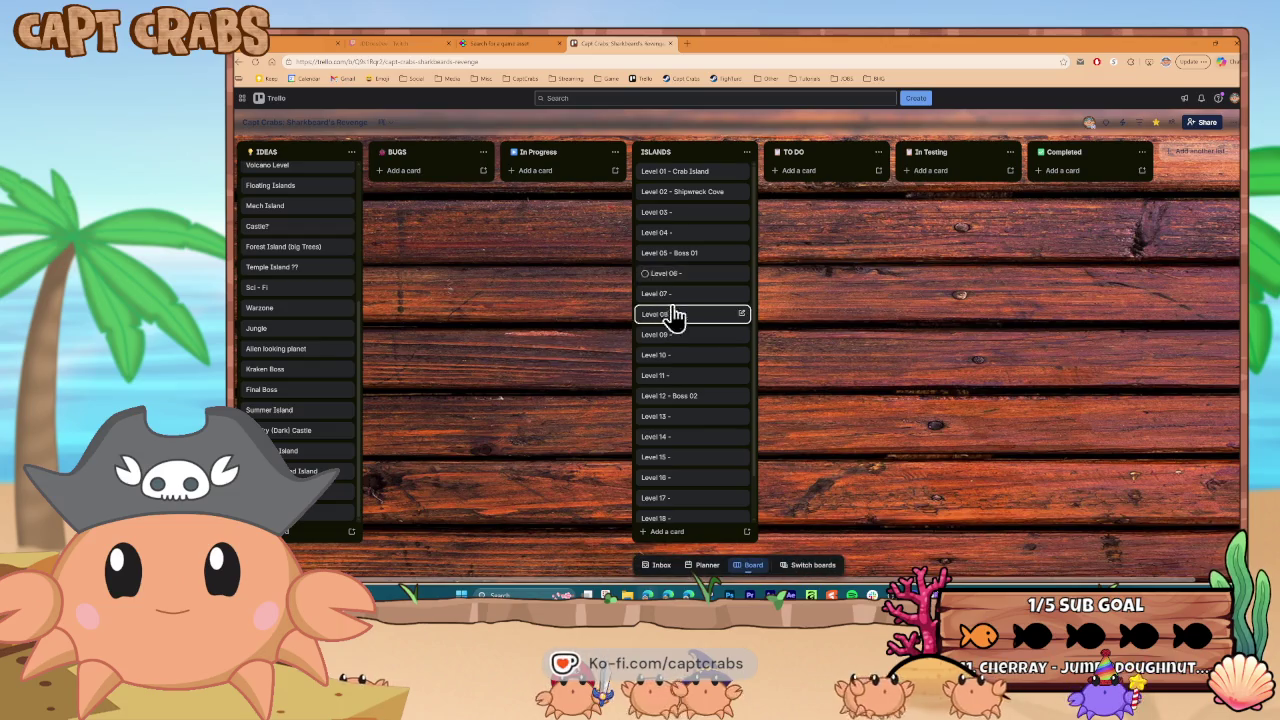
Retitle Level 10 as 'Level 10 - Boss 02' and remove Boss 02 from Level 12
click(702, 364)
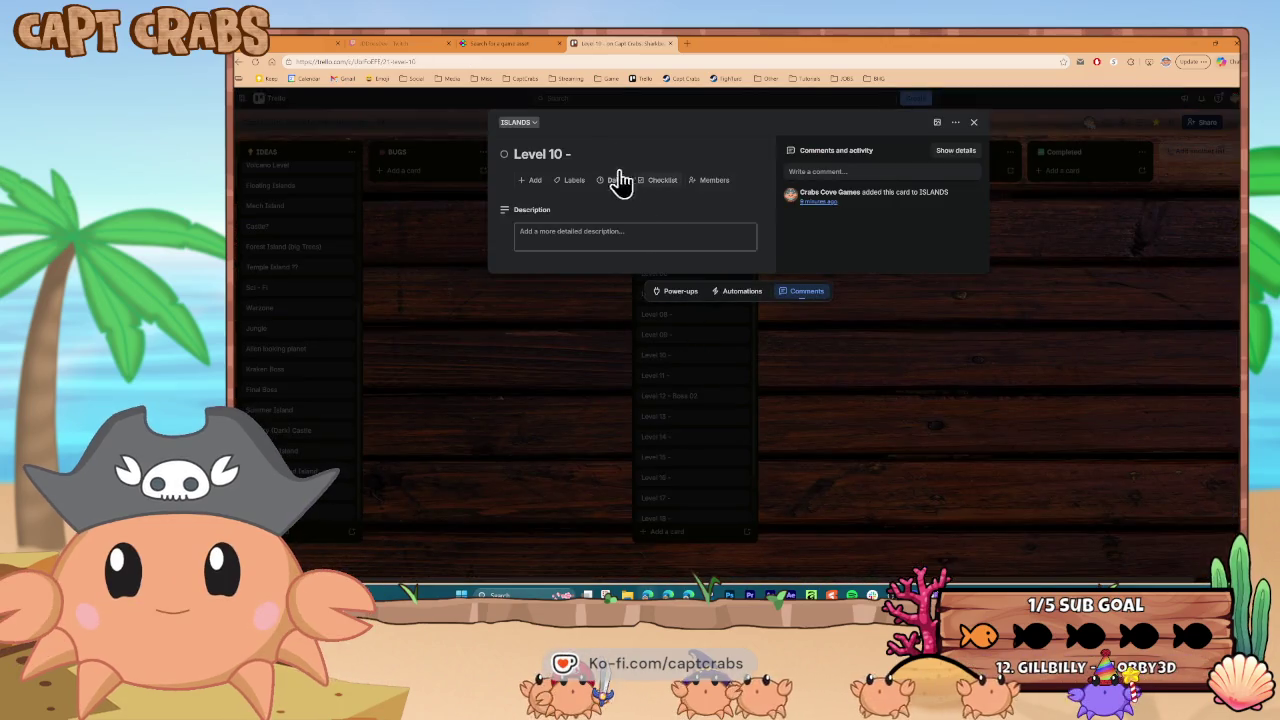
text(Boss 02)
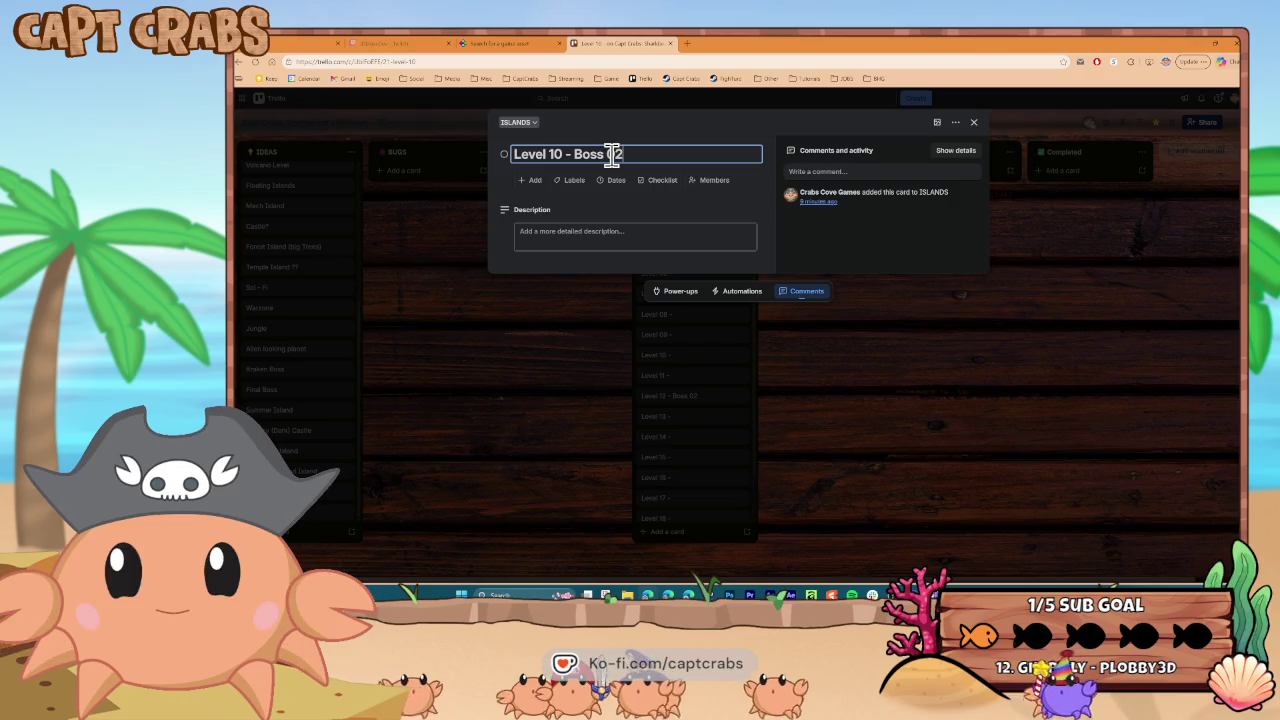
click(587, 400)
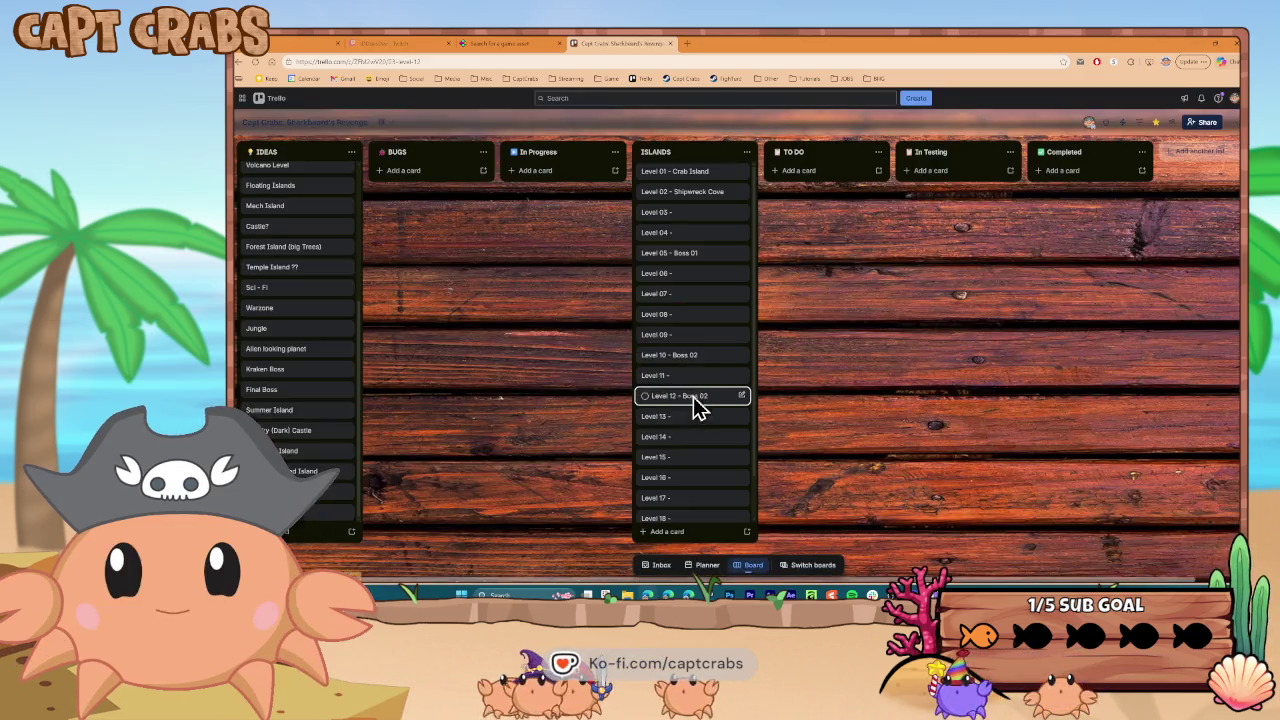
click(688, 400)
click(625, 155)
key(BackSpace)
key(BackSpace)
key(BackSpace)
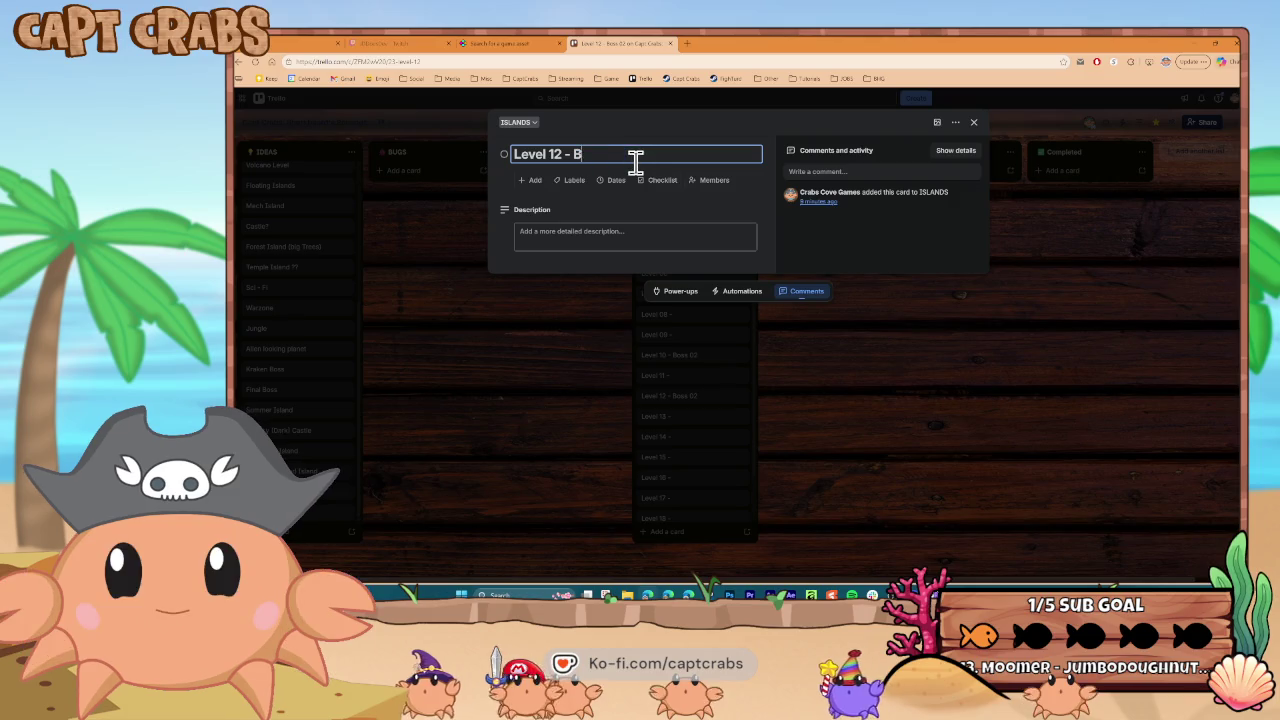
click(563, 362)
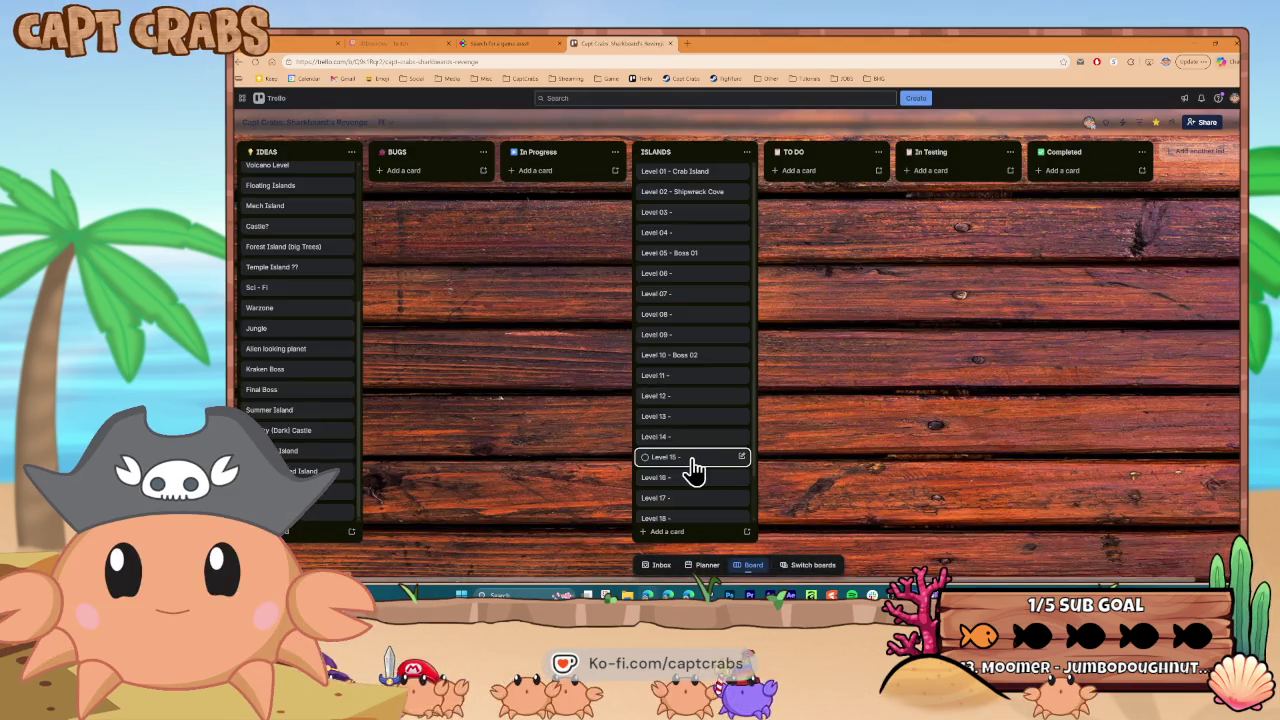
Retitle the Level 15 card 'Level 15 - Kraken Boss'
click(688, 462)
click(600, 155)
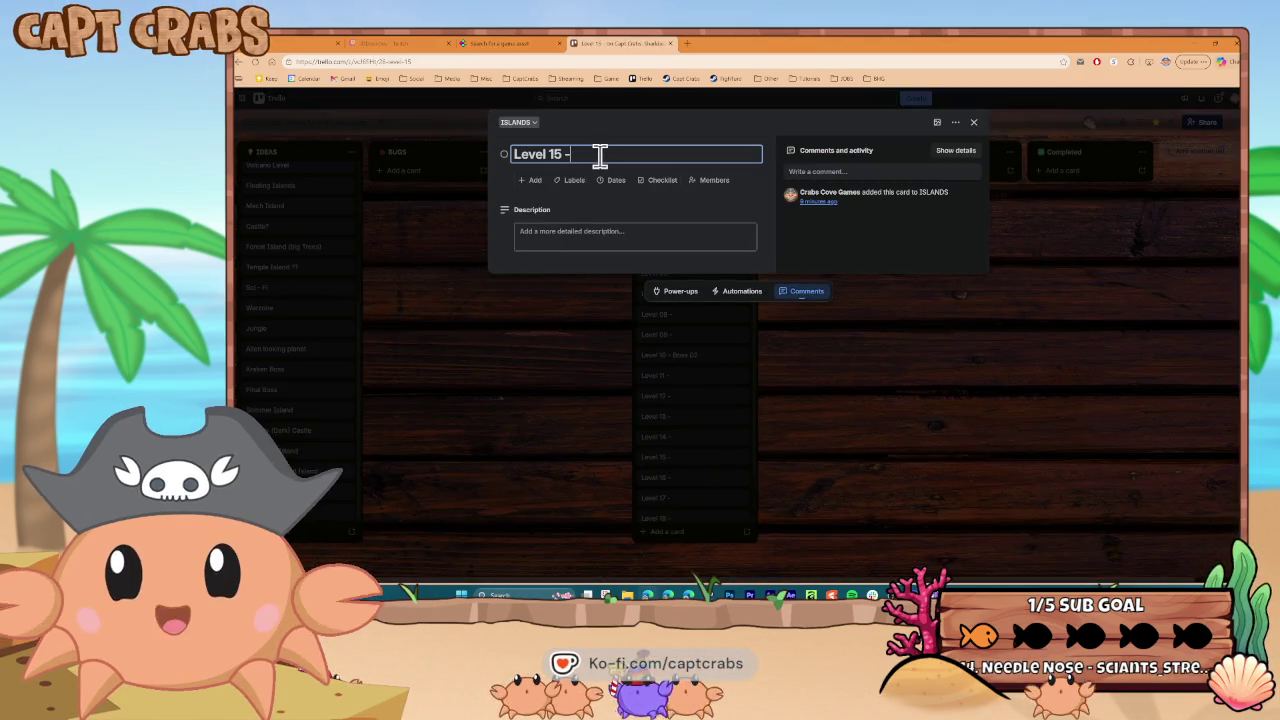
text( Kraken Boss)
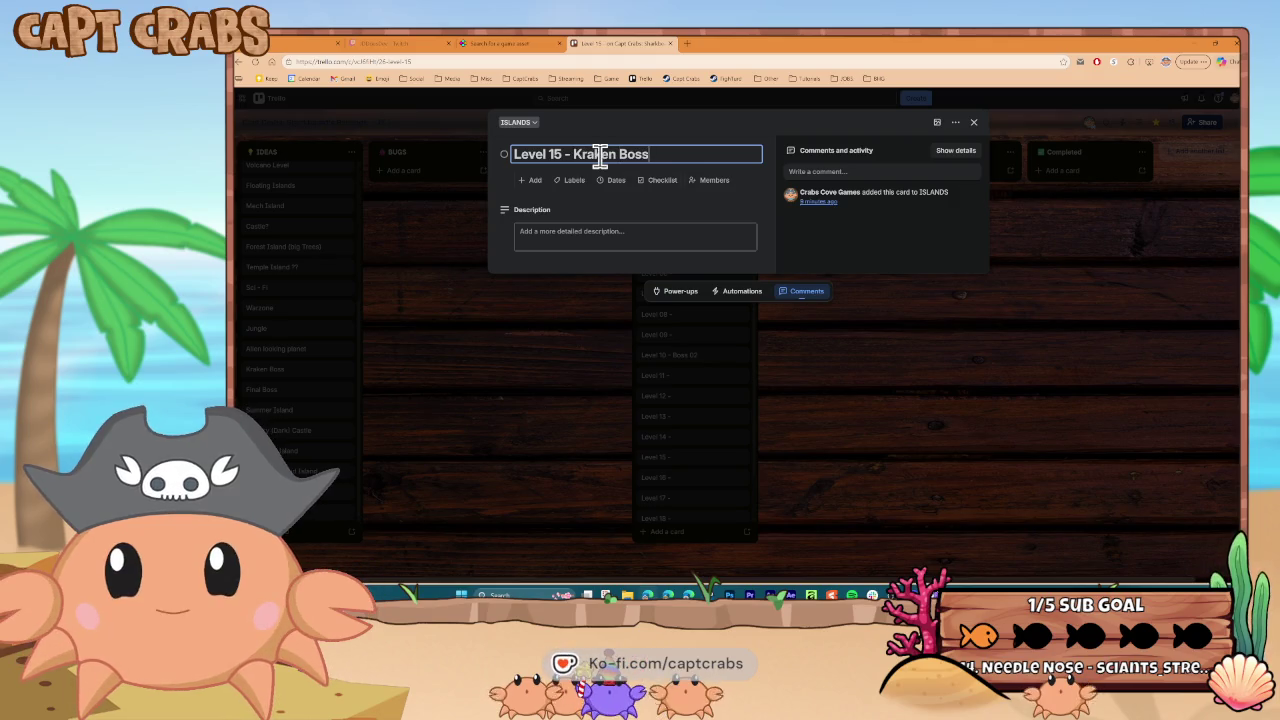
click(588, 405)
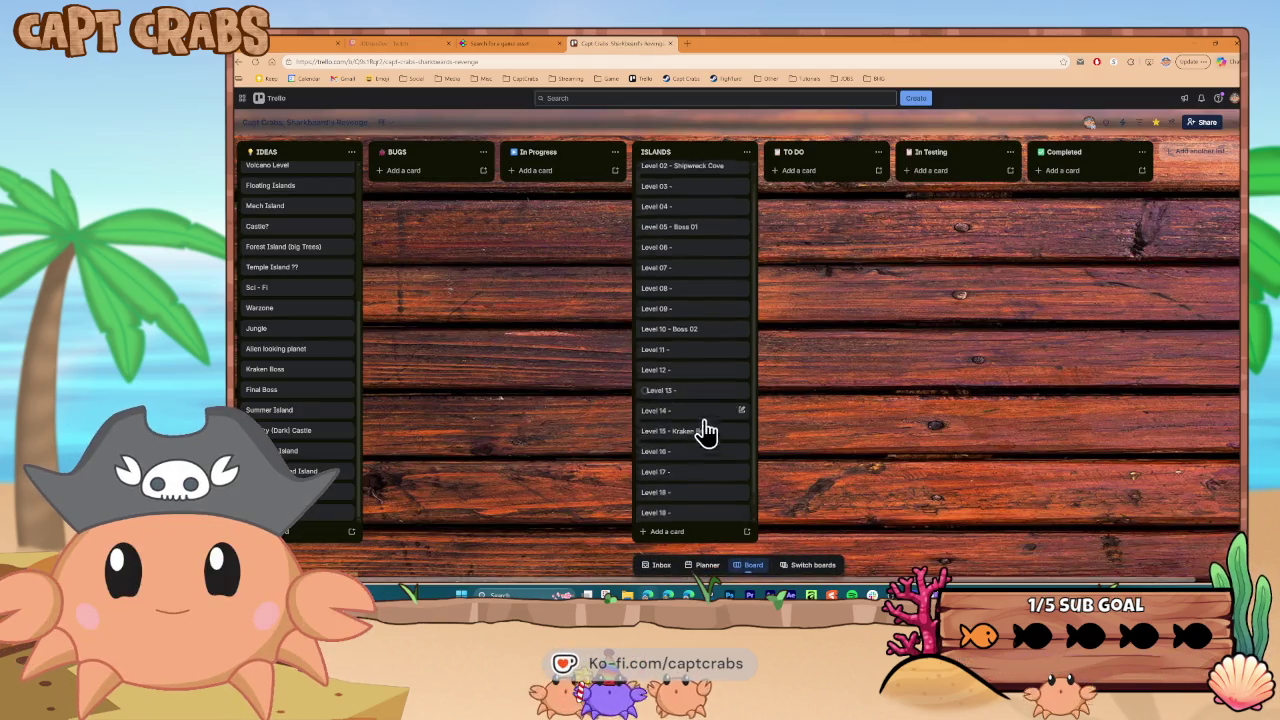
Retitle the Level 20 card 'Level 20 - Final Boss (Sharkbeard)'
scroll(700, 430, down, 2)
click(680, 514)
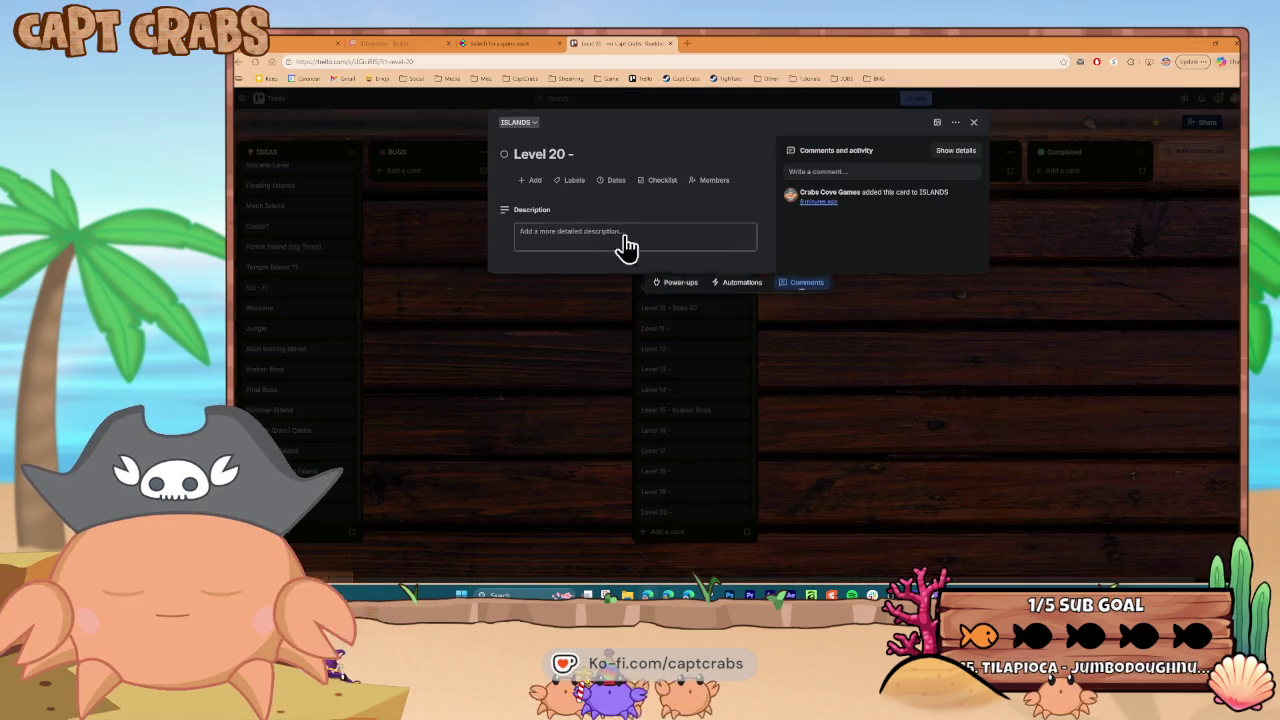
click(585, 155)
text(Final Boss ()
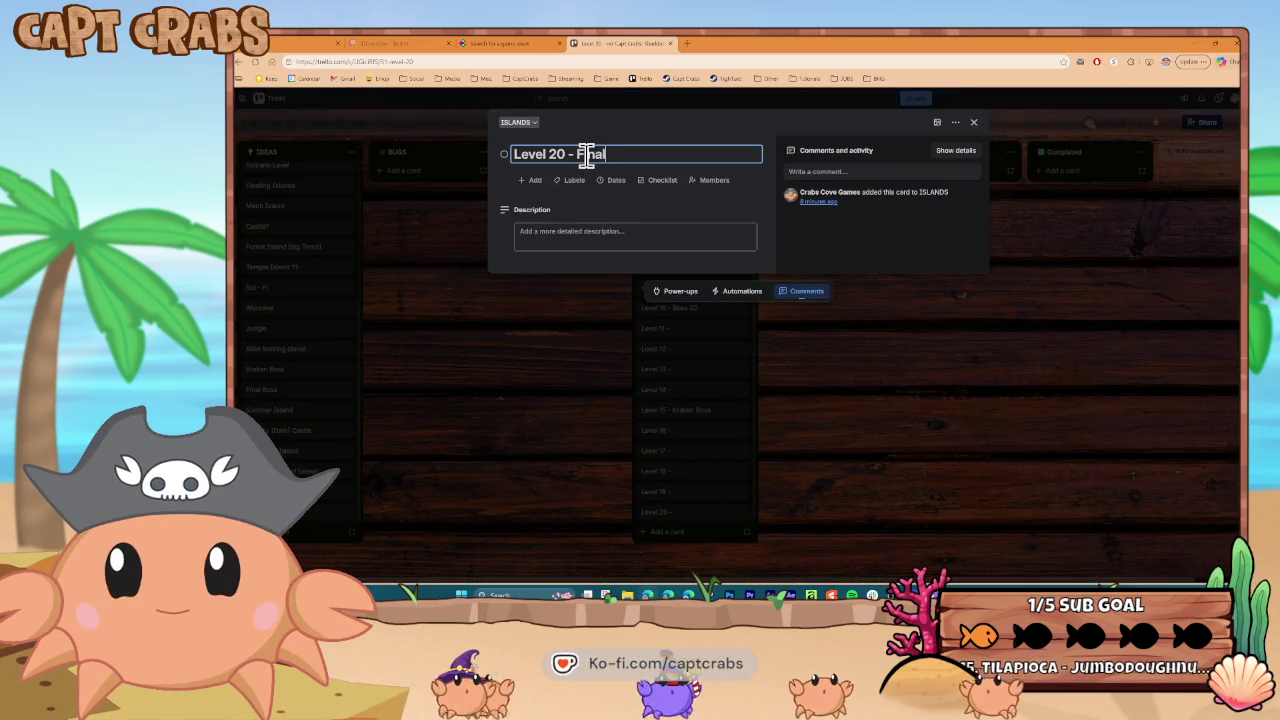
text(Sharkbeaer)
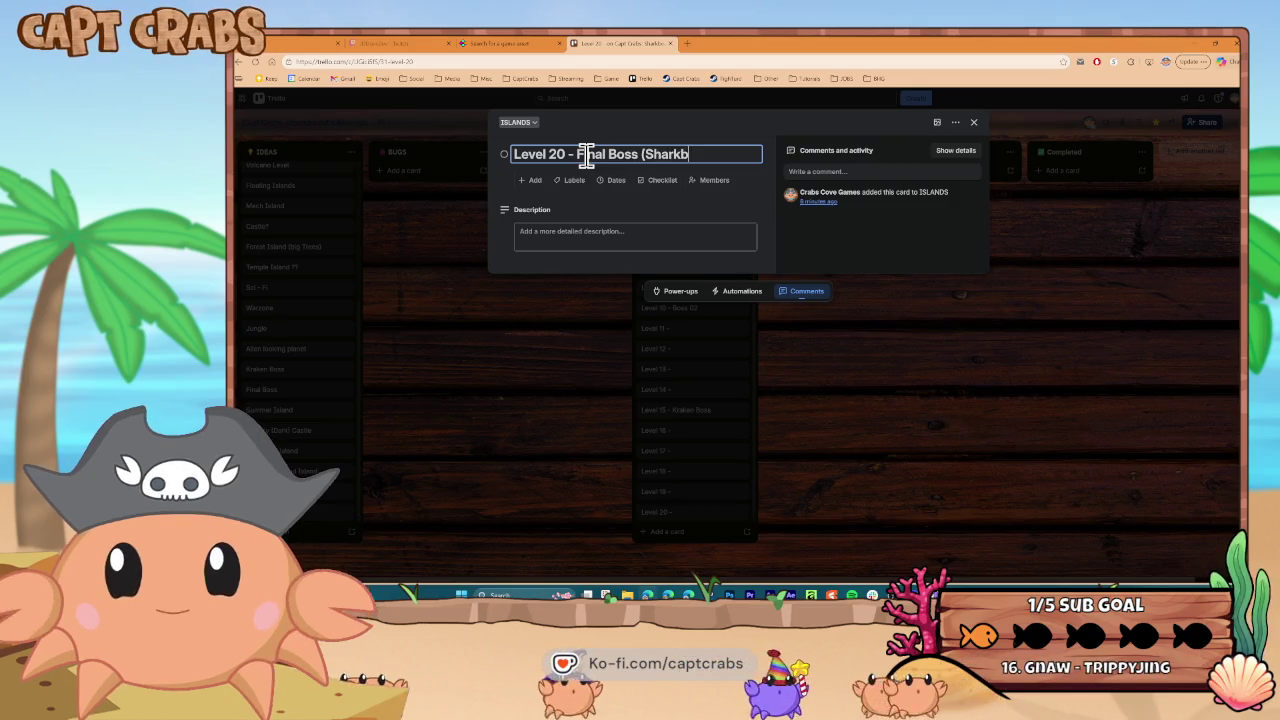
key(BackSpace)
key(BackSpace)
text(ard))
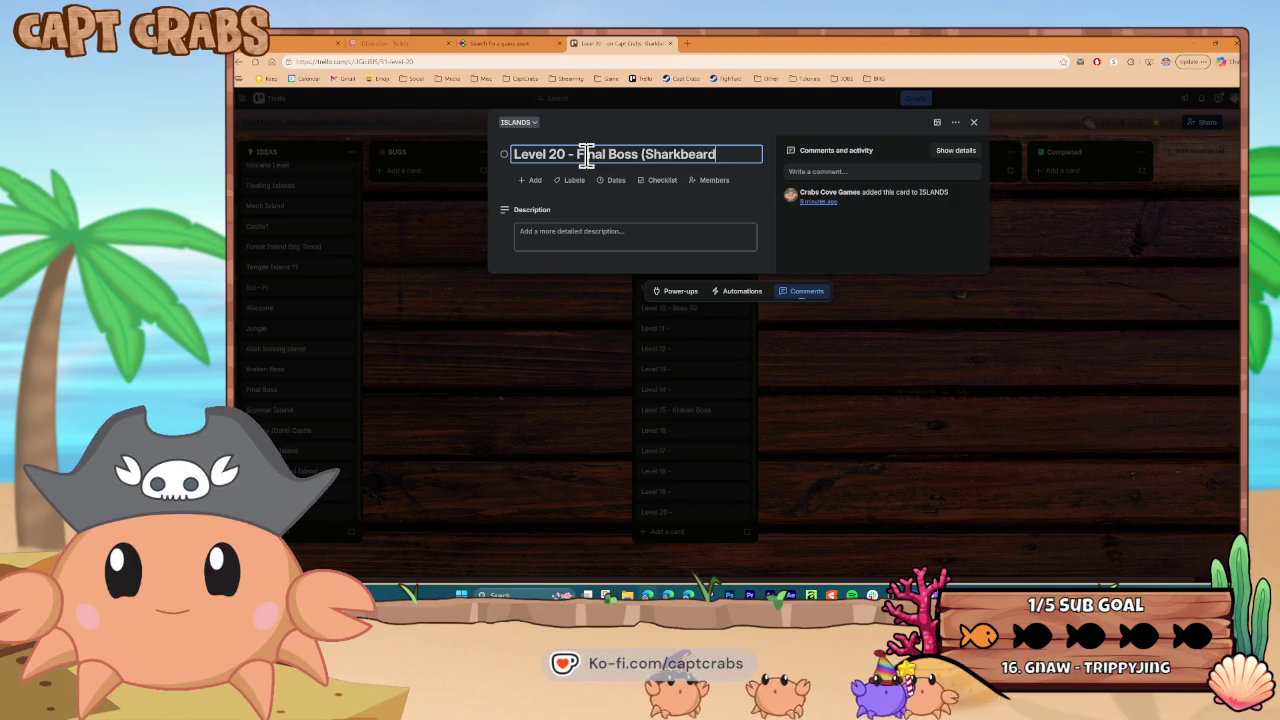
key(Return)
click(590, 408)
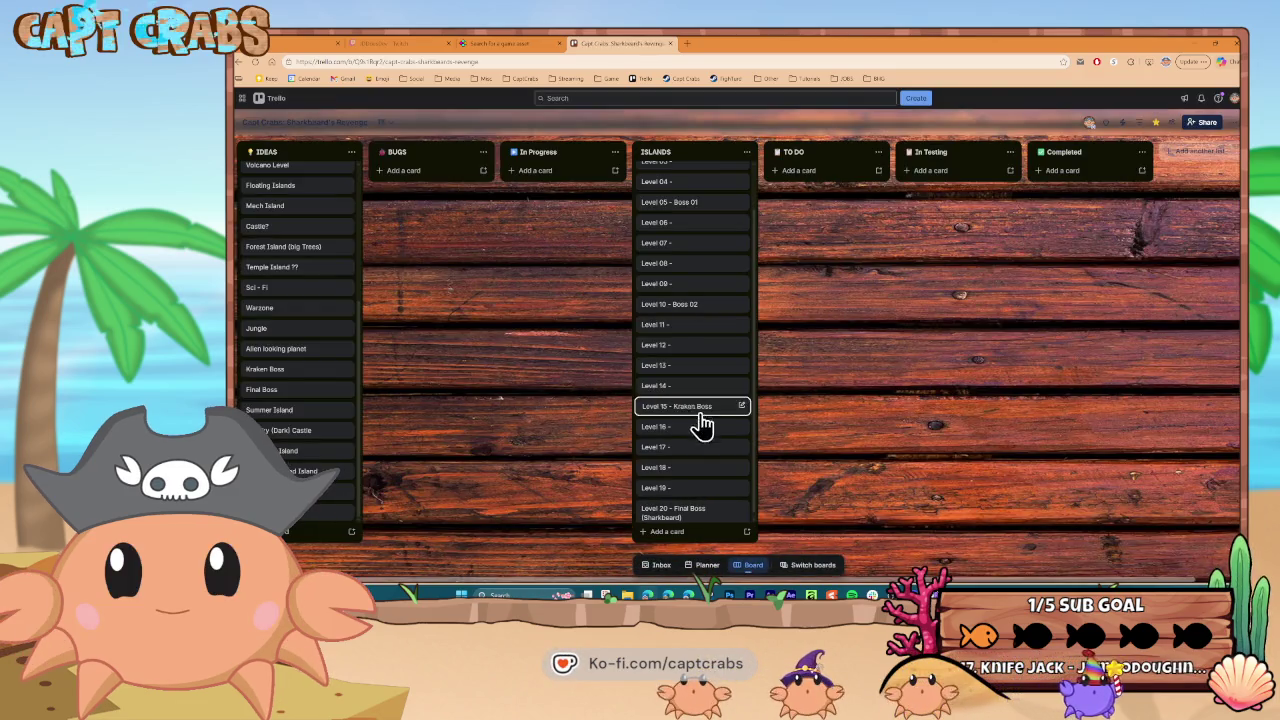
scroll(720, 449, up, 1)
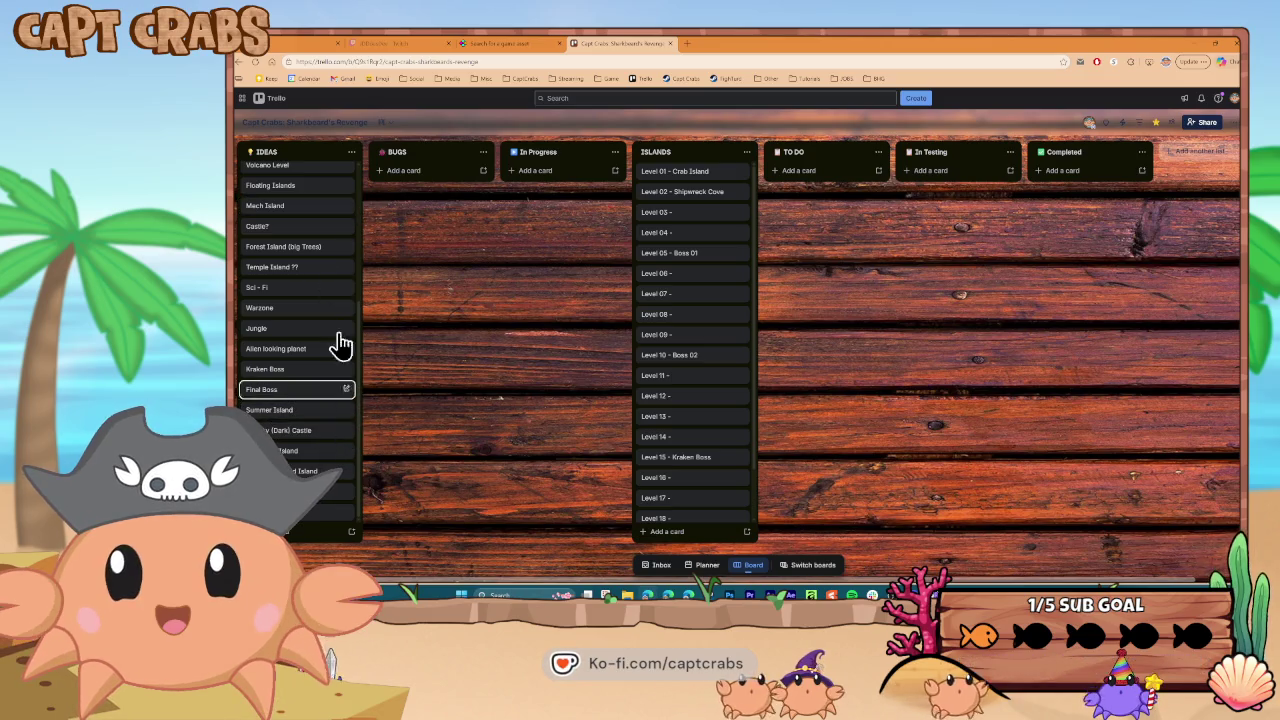
scroll(340, 450, up, 3)
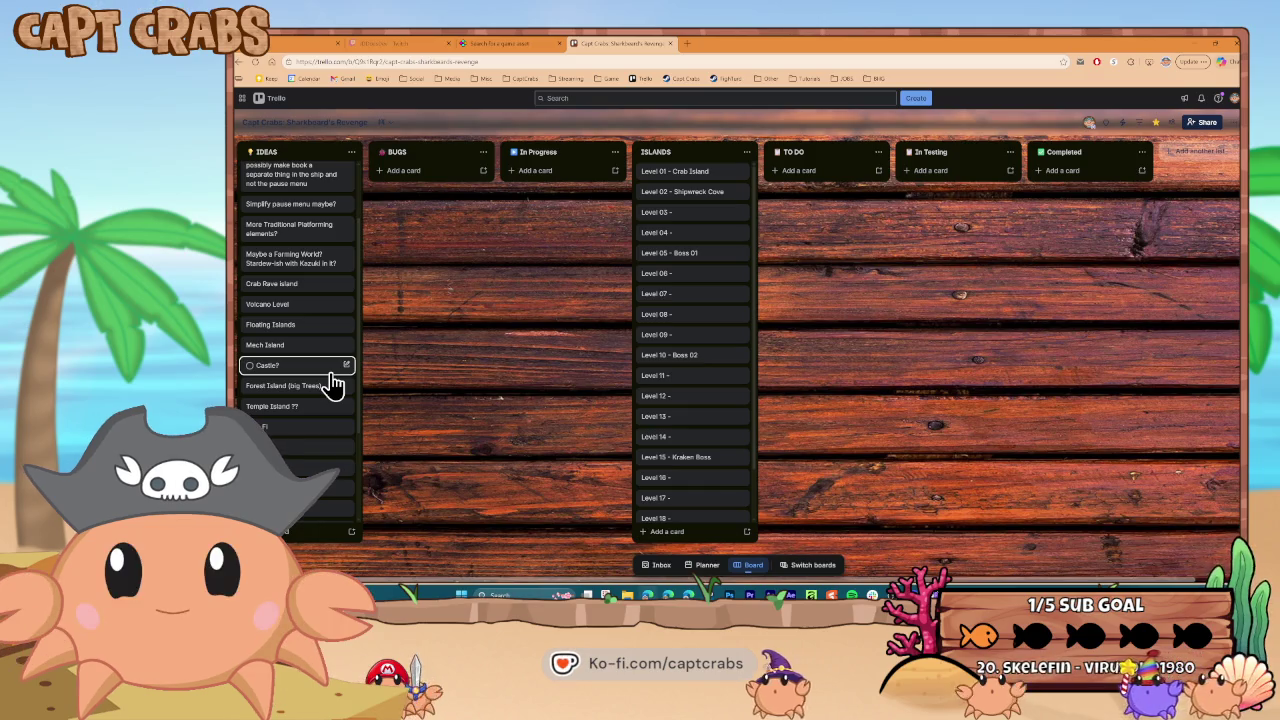
scroll(333, 383, down, 1)
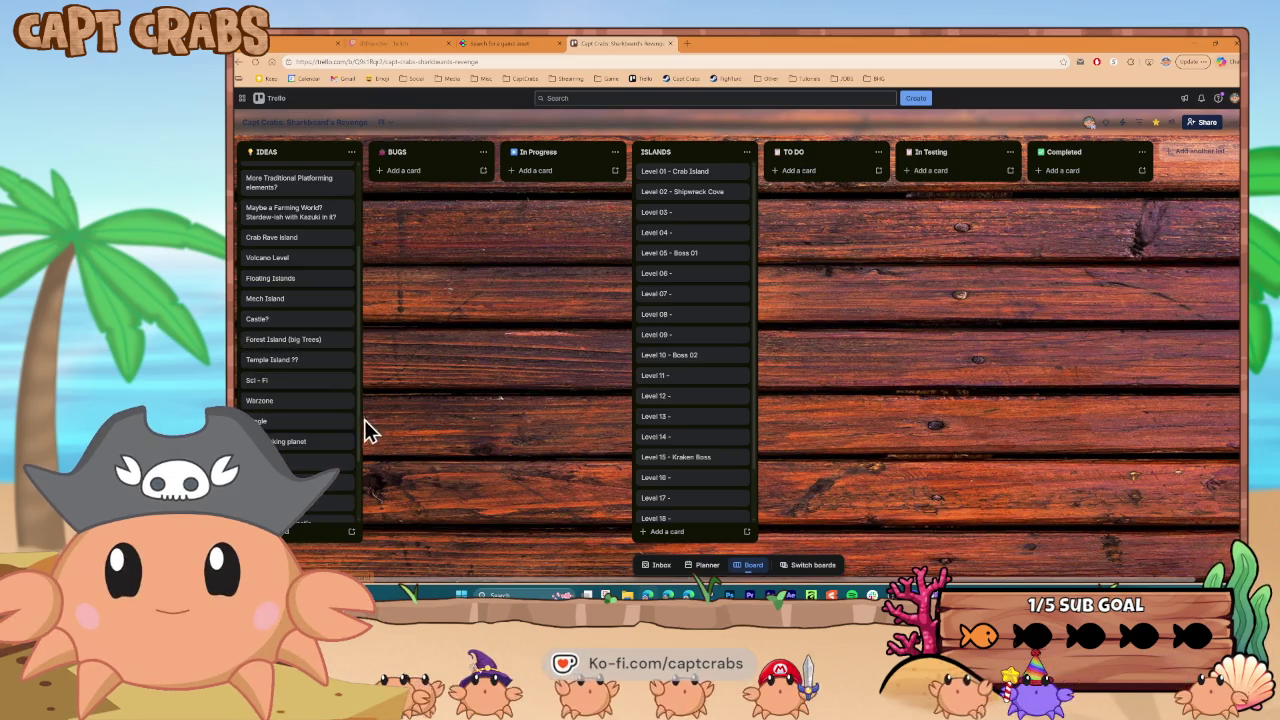
scroll(336, 435, down, 2)
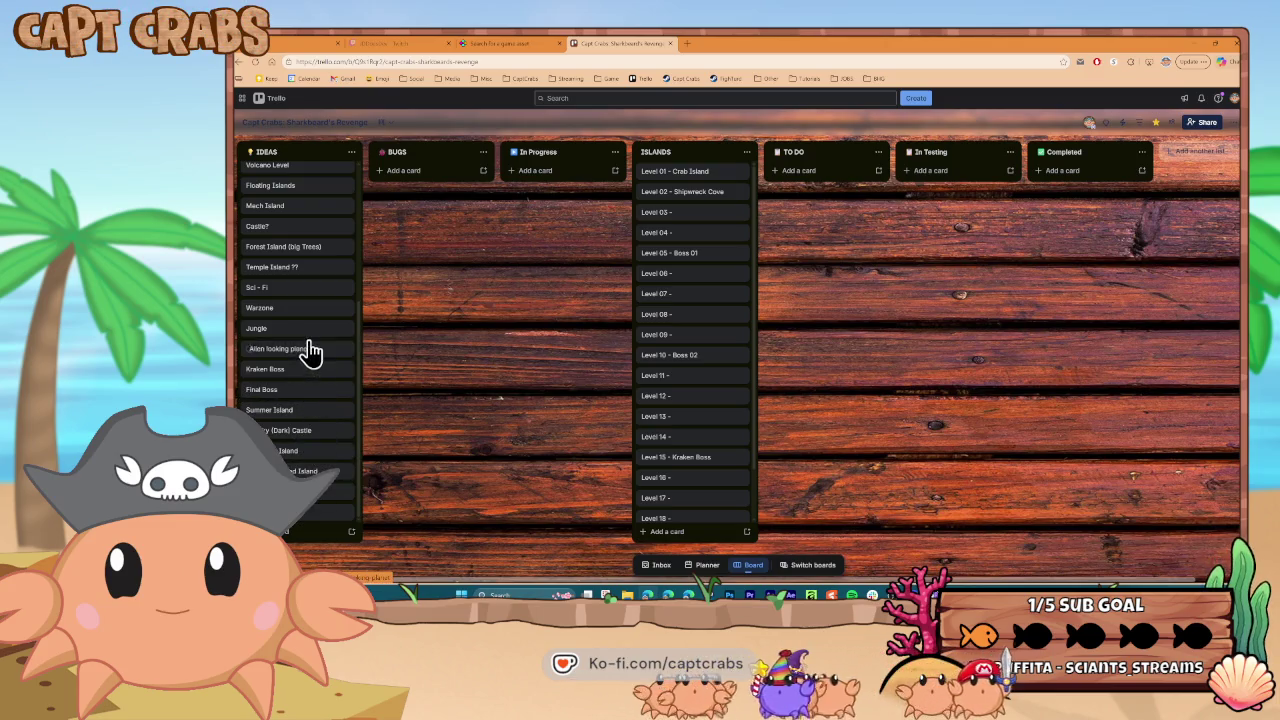
scroll(680, 463, down, 2)
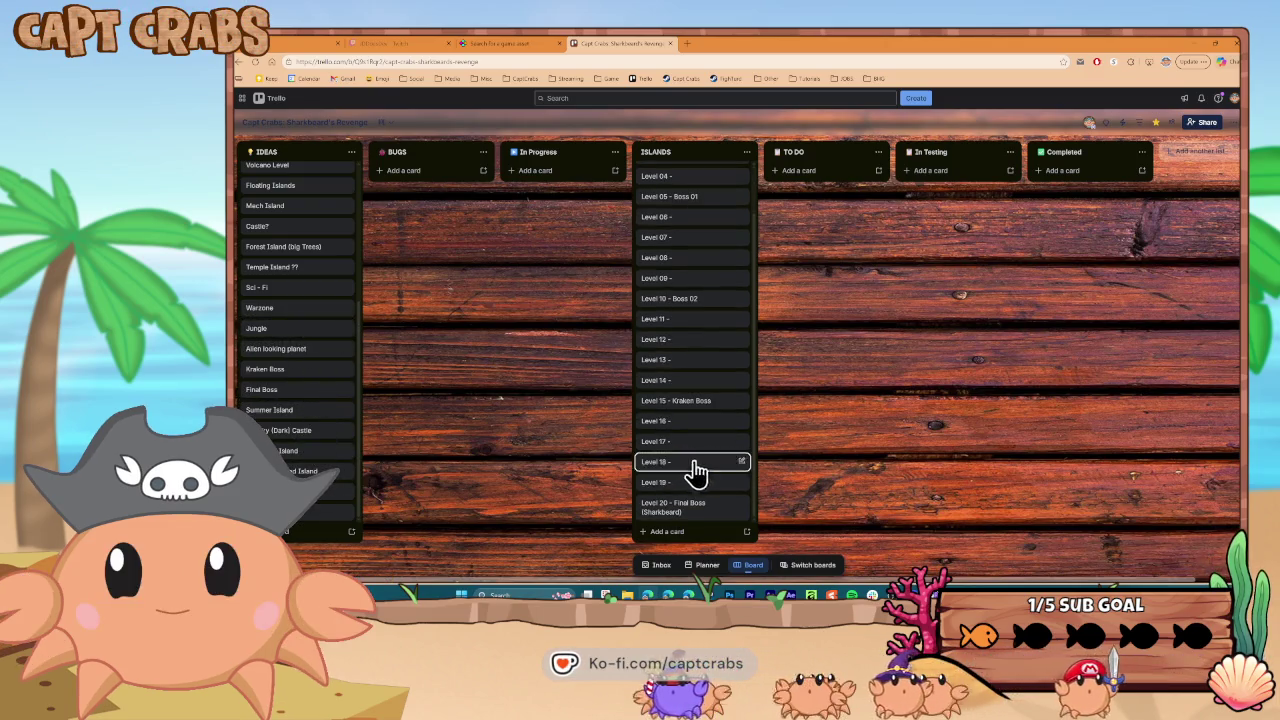
click(703, 481)
Retitle the Level 19 card to 'Level 19 - Spooky Castle'
click(606, 154)
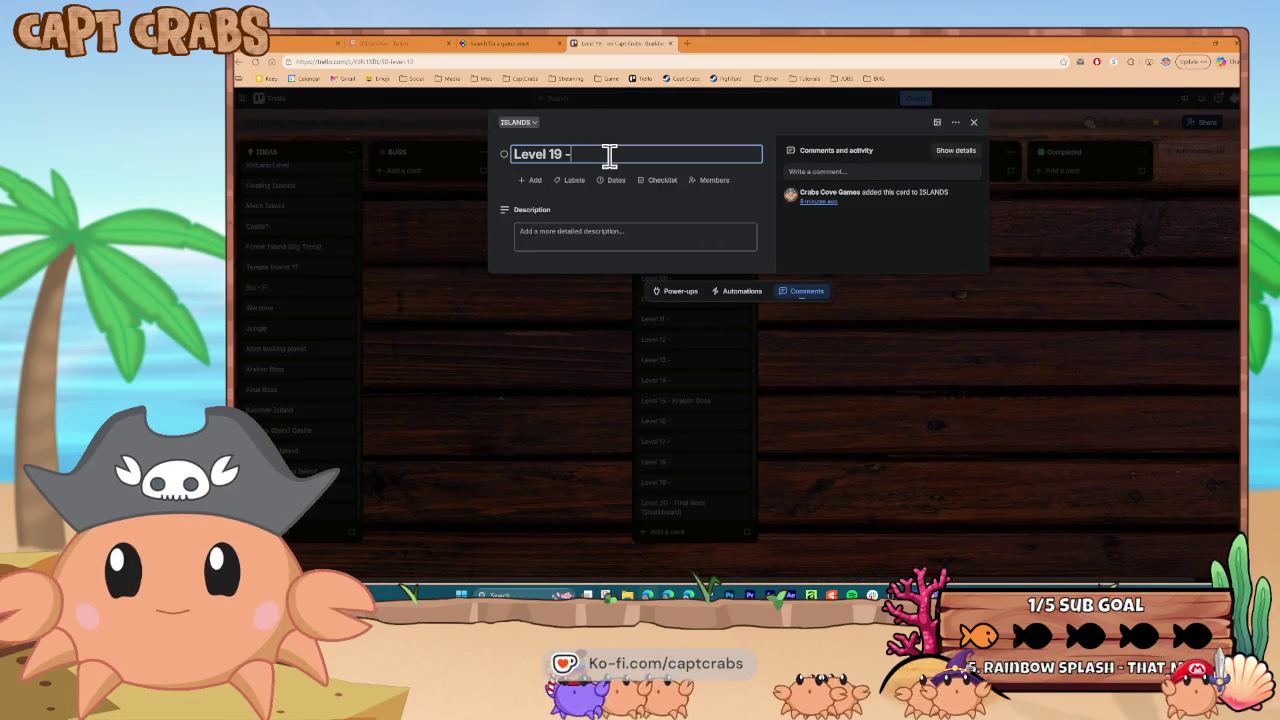
text(Spooky Castle)
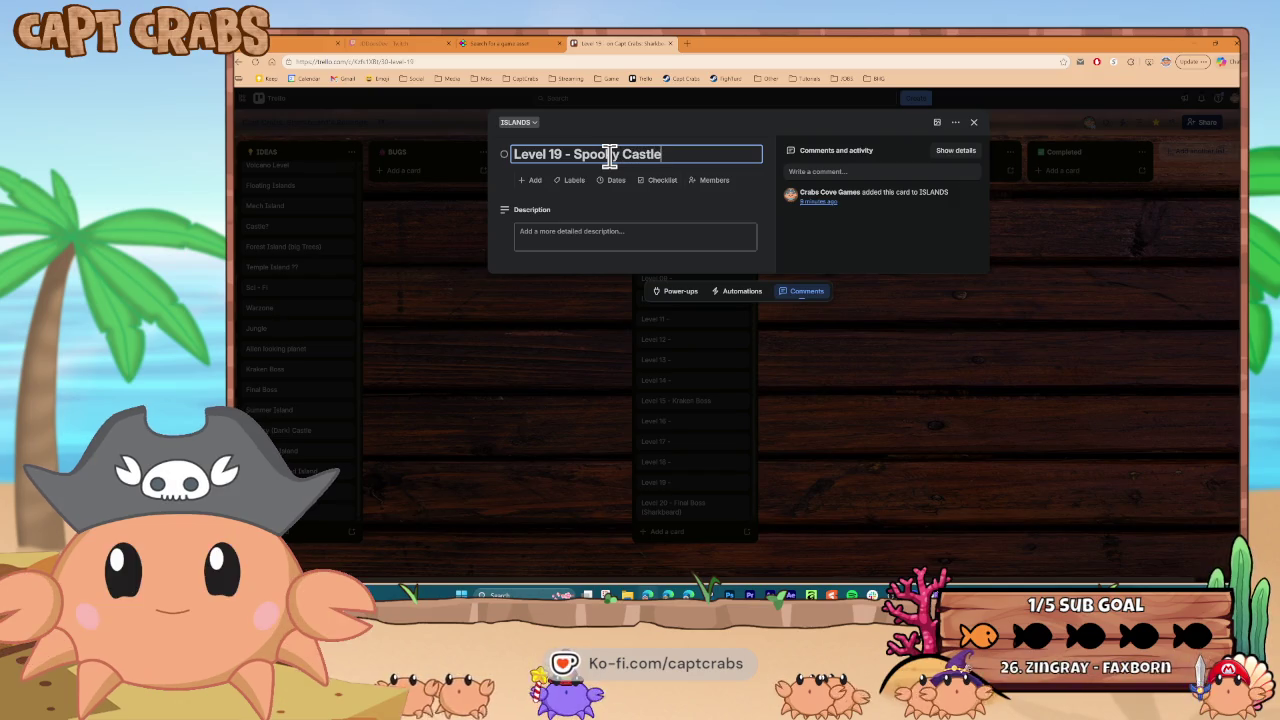
click(976, 124)
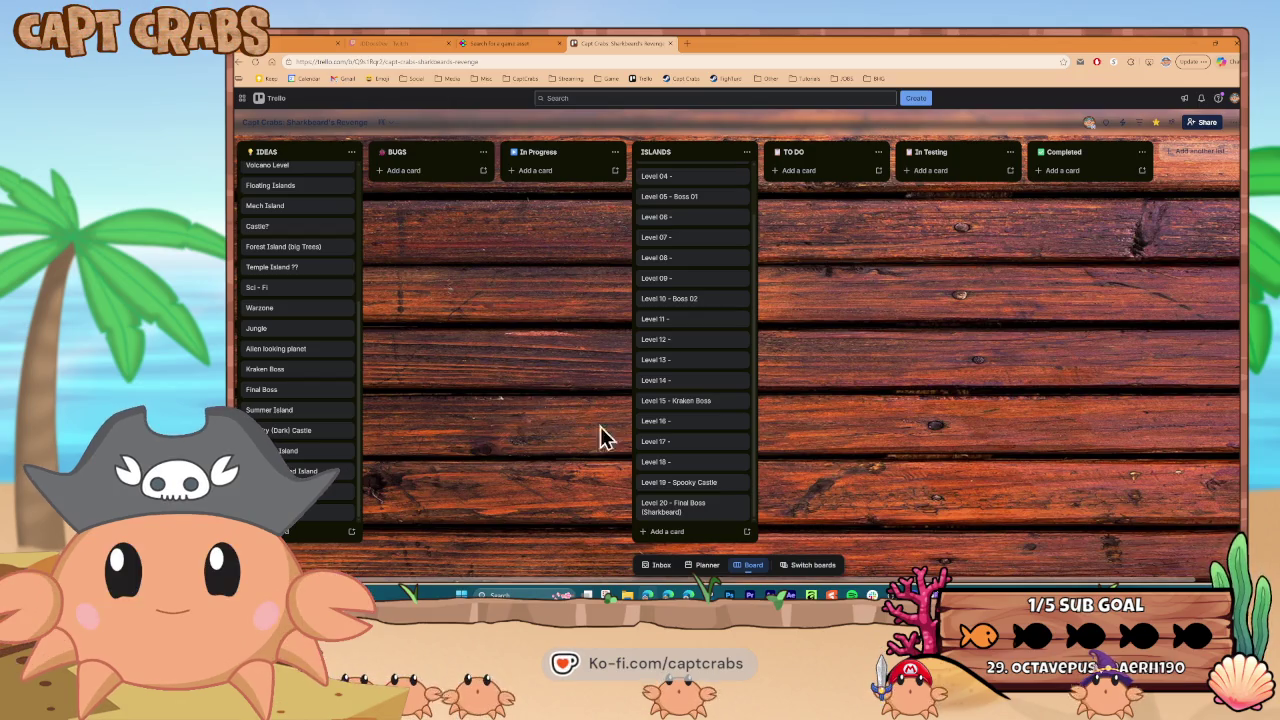
Rename the Level 18 card to 'Level 18 - Eastern Theme'
click(706, 464)
click(598, 153)
text(Eastern Theme)
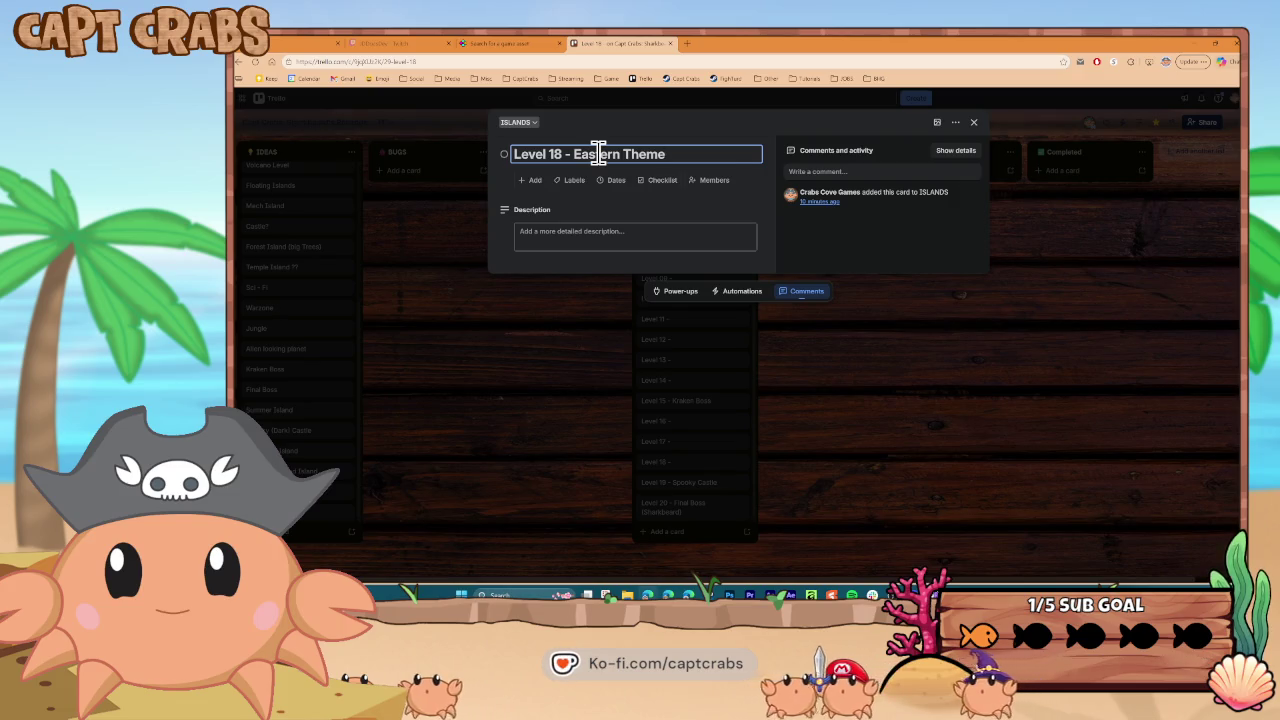
key(Return)
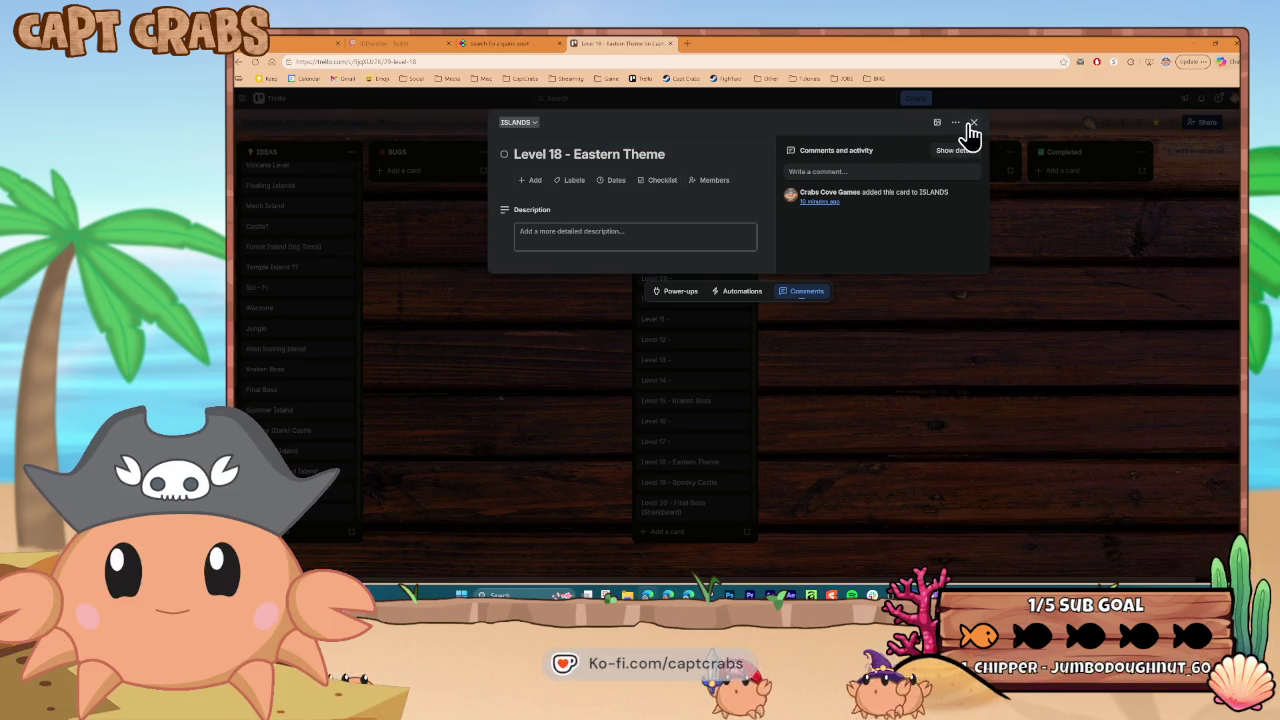
click(973, 124)
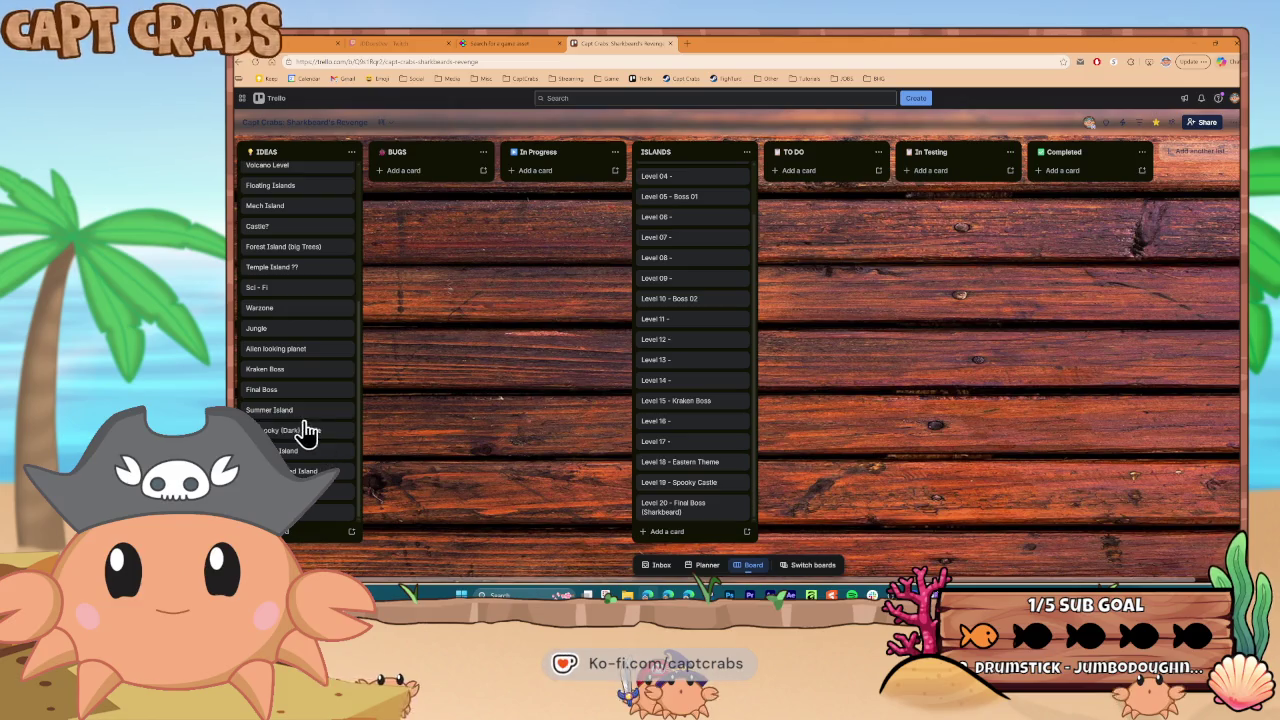
Change the Level 18 card title to 'Level 18 - Warzone Theme'
click(701, 470)
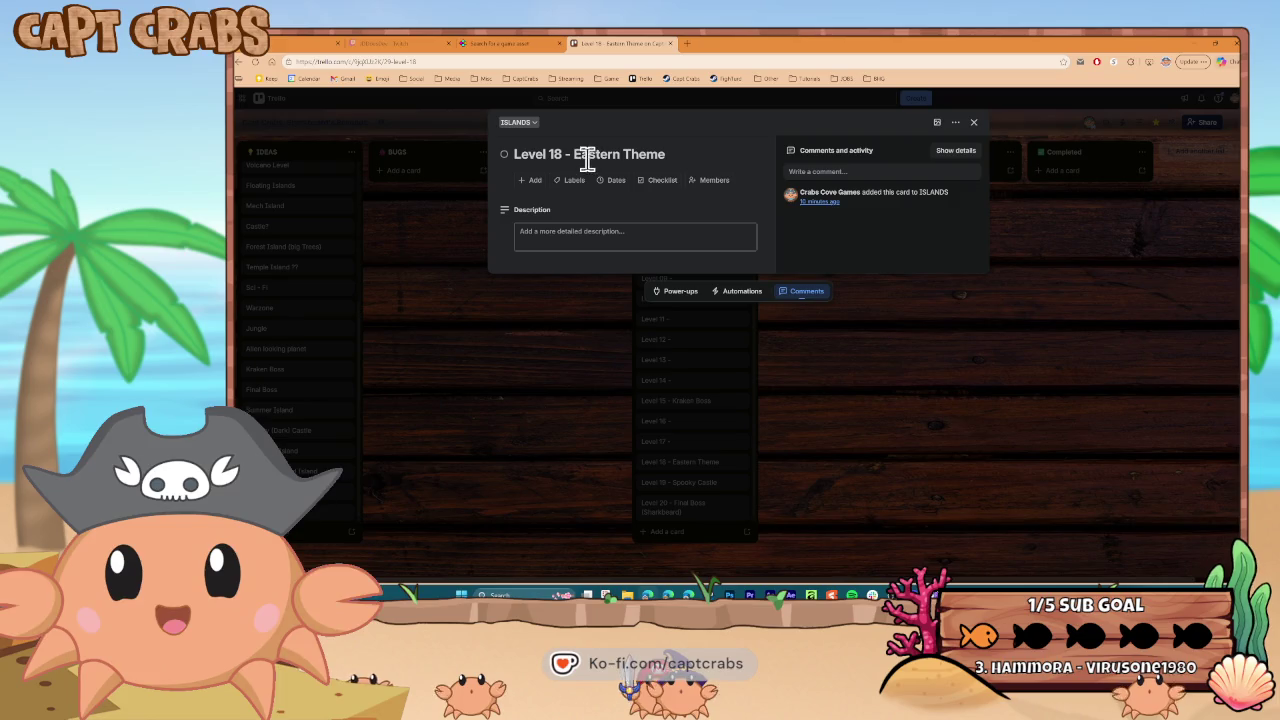
click(742, 153)
text(Wa)
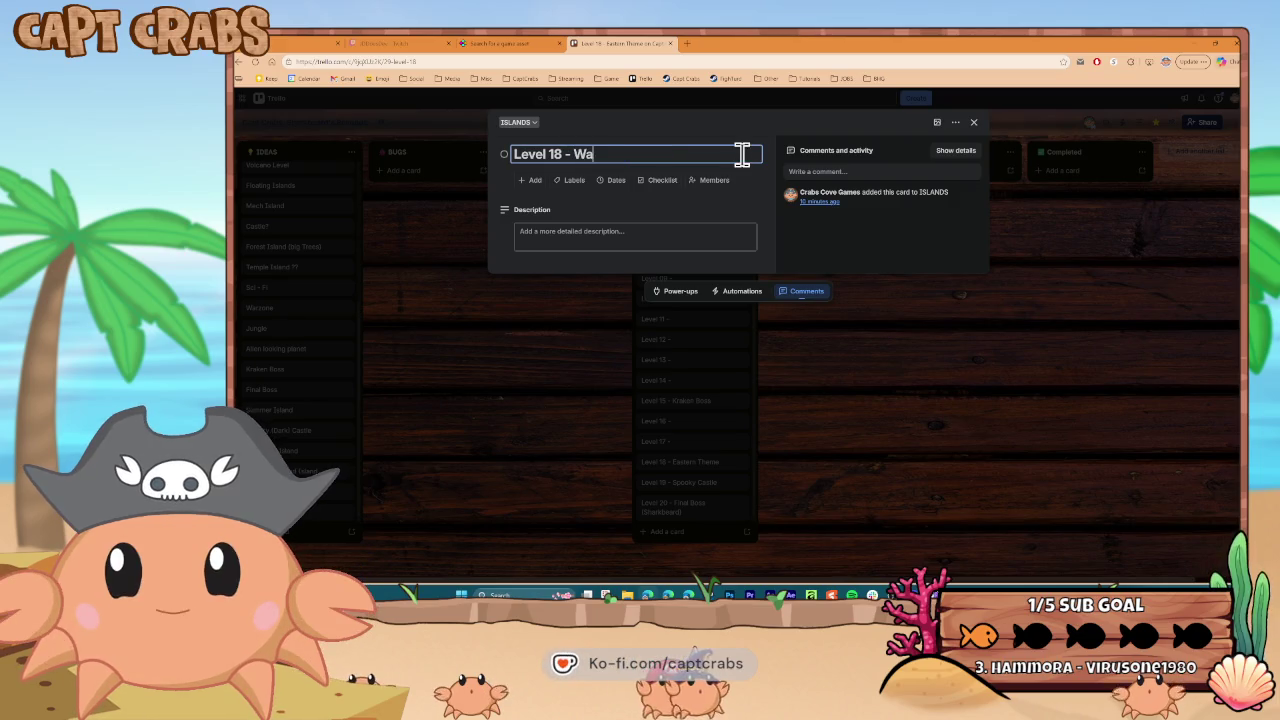
text(rzone Theme)
key(Return)
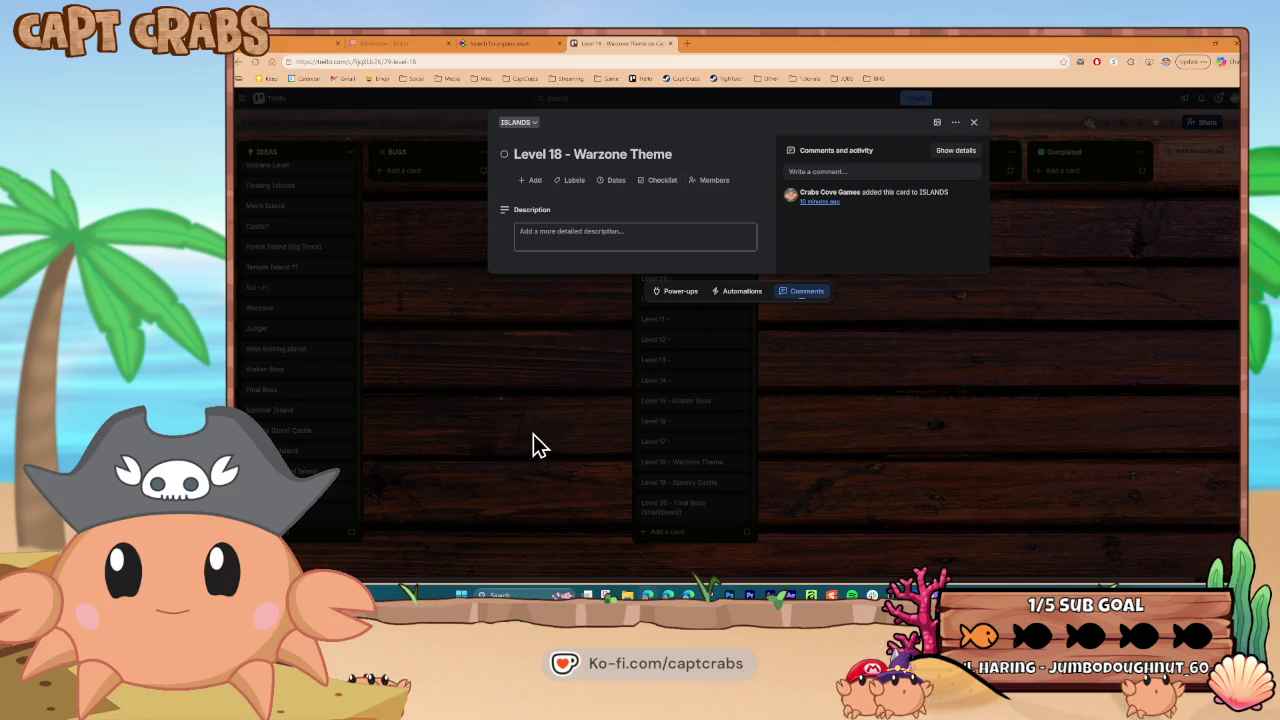
click(534, 440)
Retitle Level 17 as 'Eastern Theme' and Level 16 as 'Alien Theme'
click(700, 445)
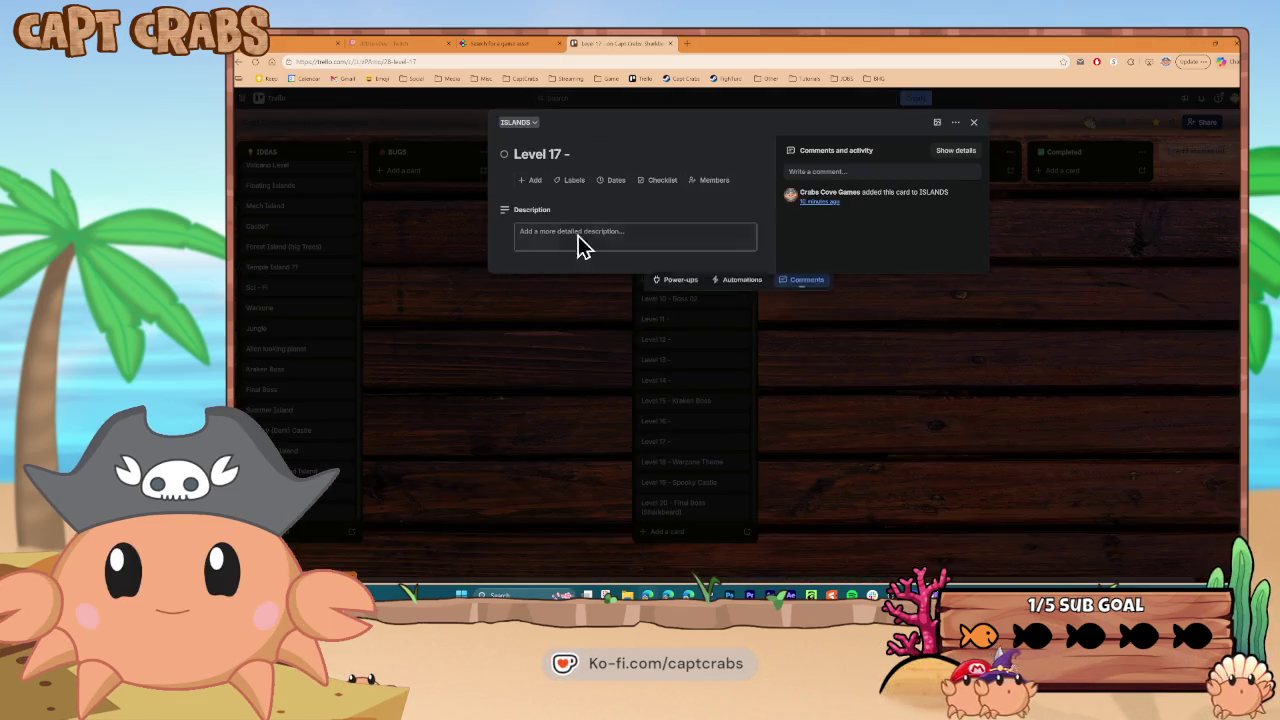
click(590, 150)
text(Eastern T)
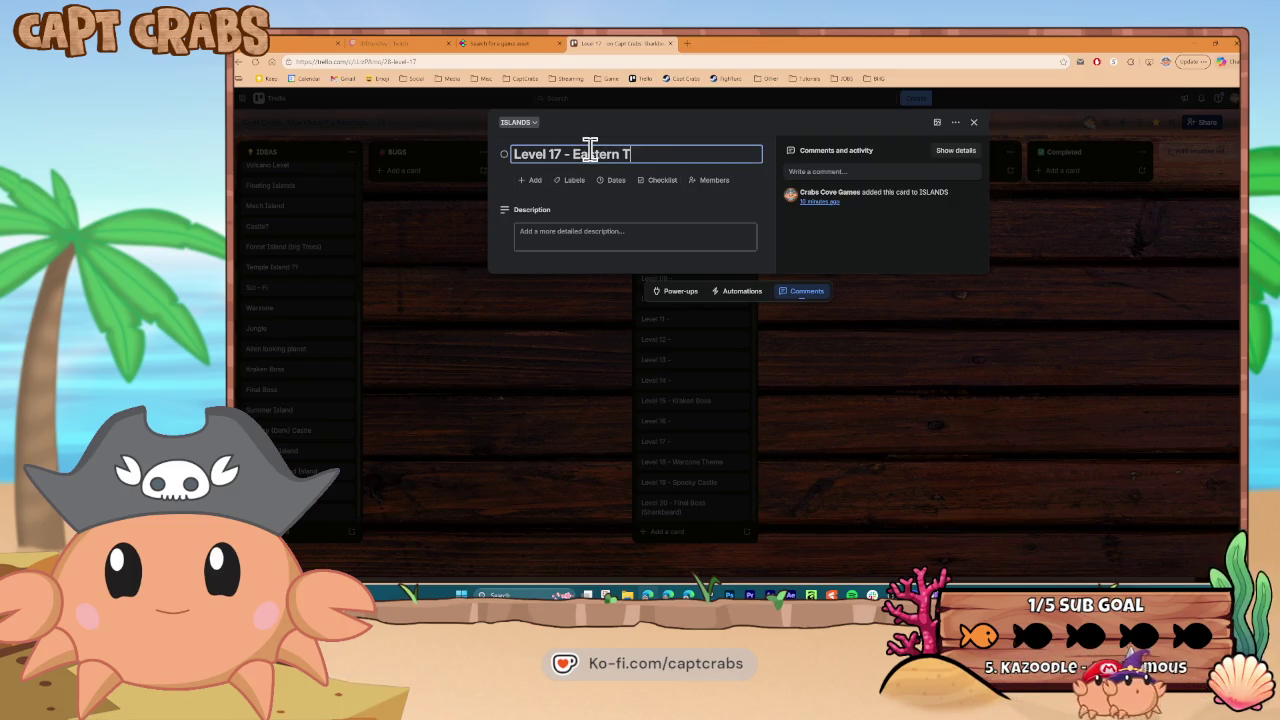
text(heme)
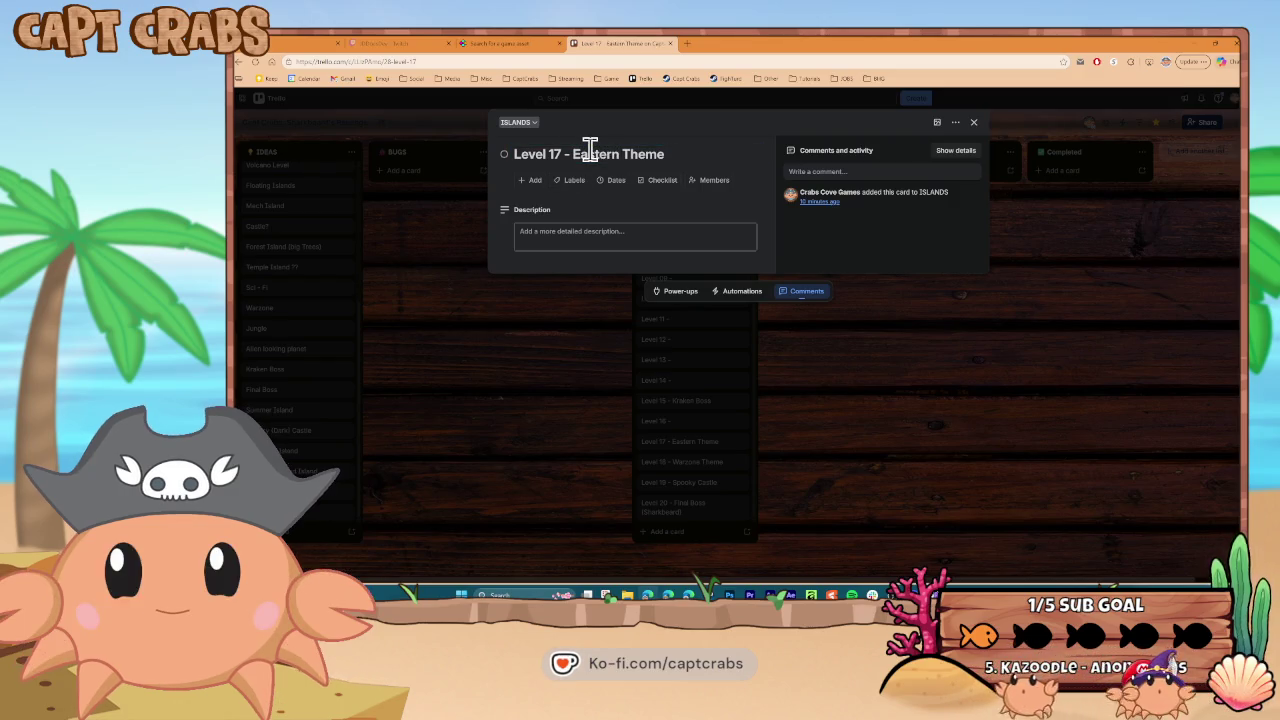
click(565, 375)
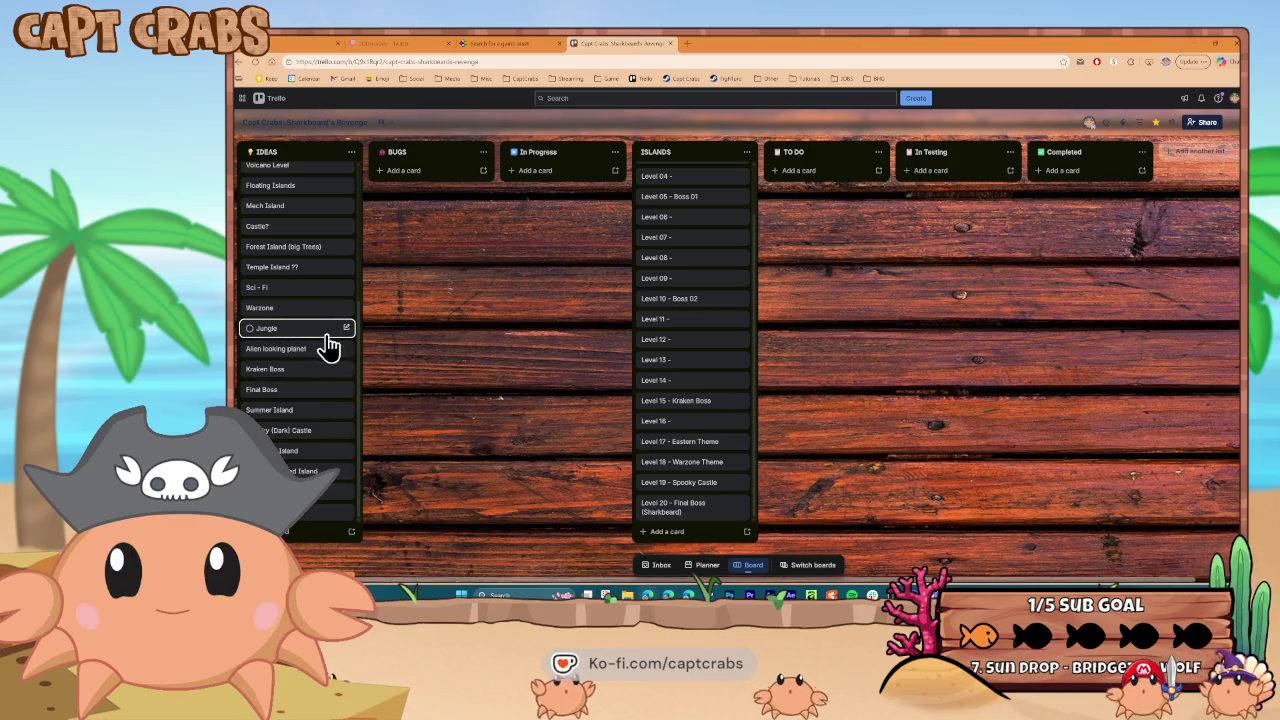
click(700, 428)
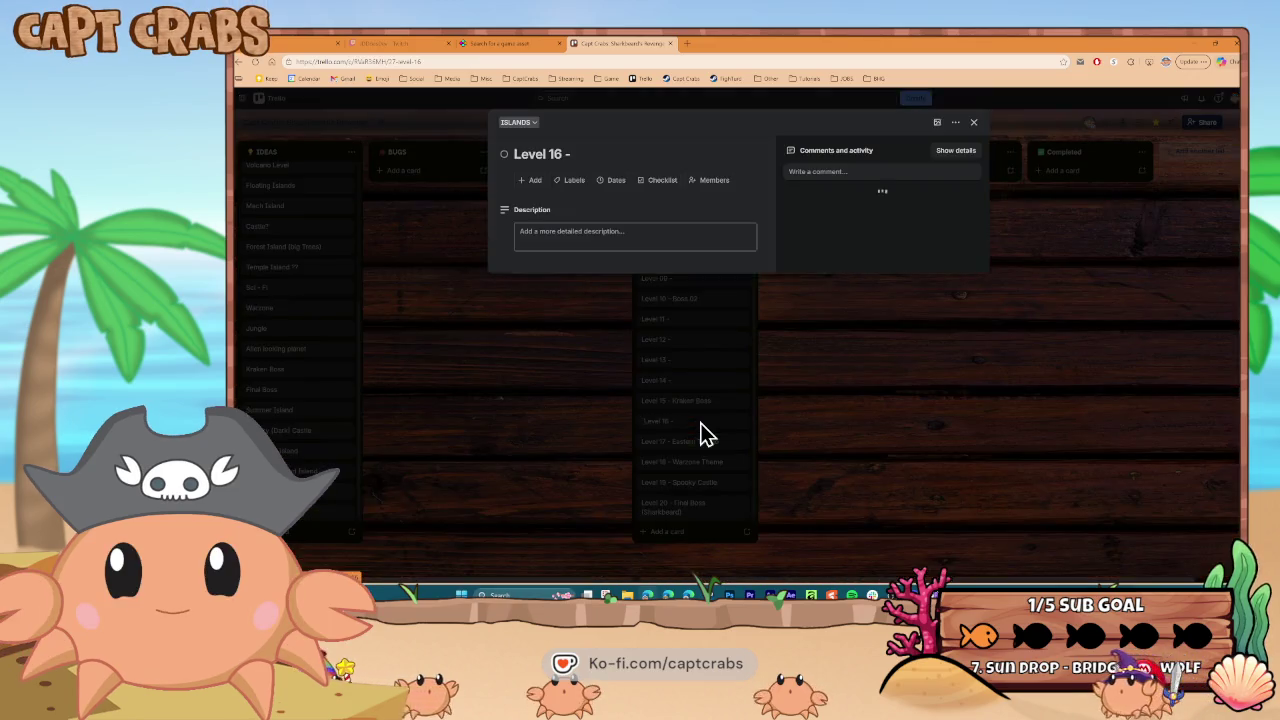
text( Alien)
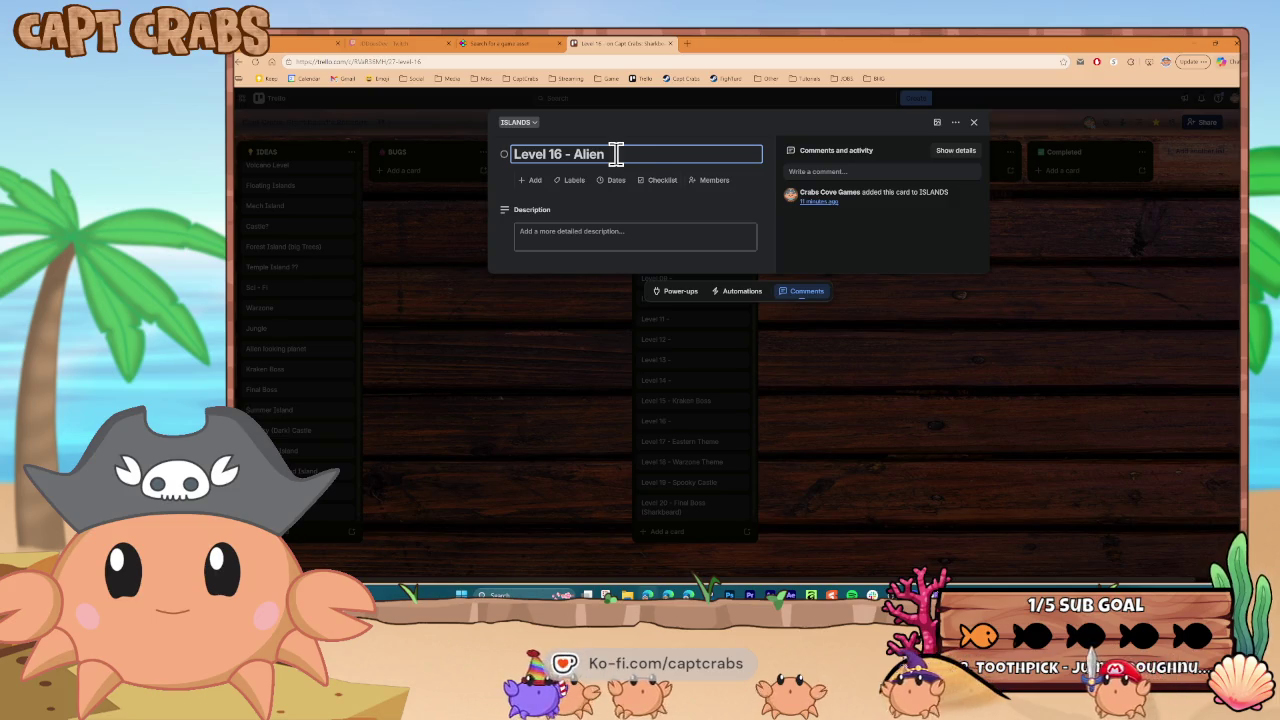
text( Theme)
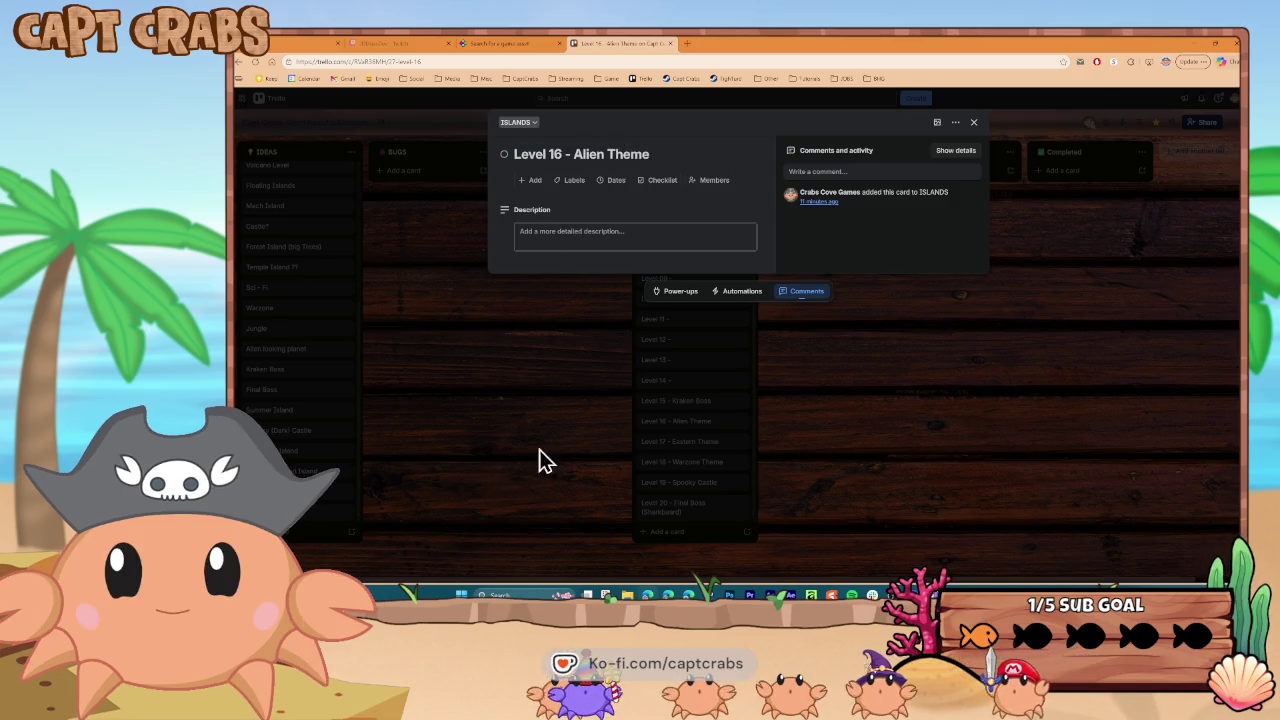
click(560, 432)
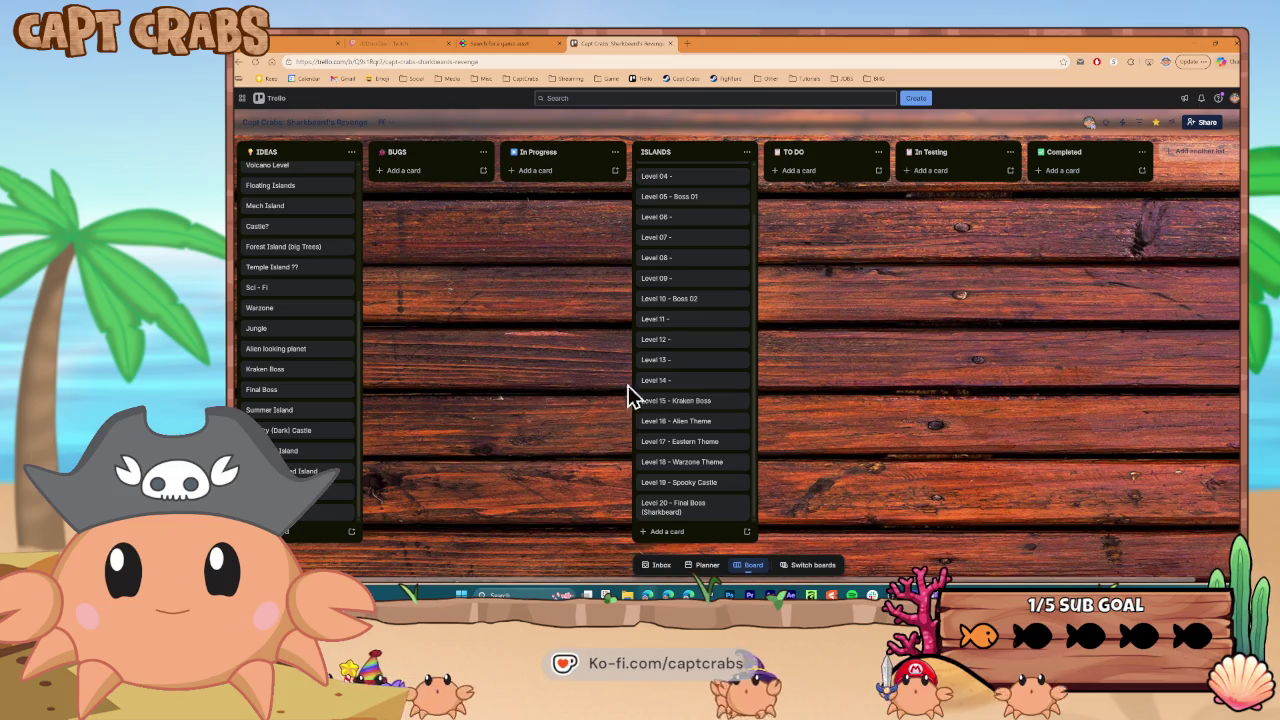
scroll(732, 403, up, 1)
scroll(732, 403, up, 1)
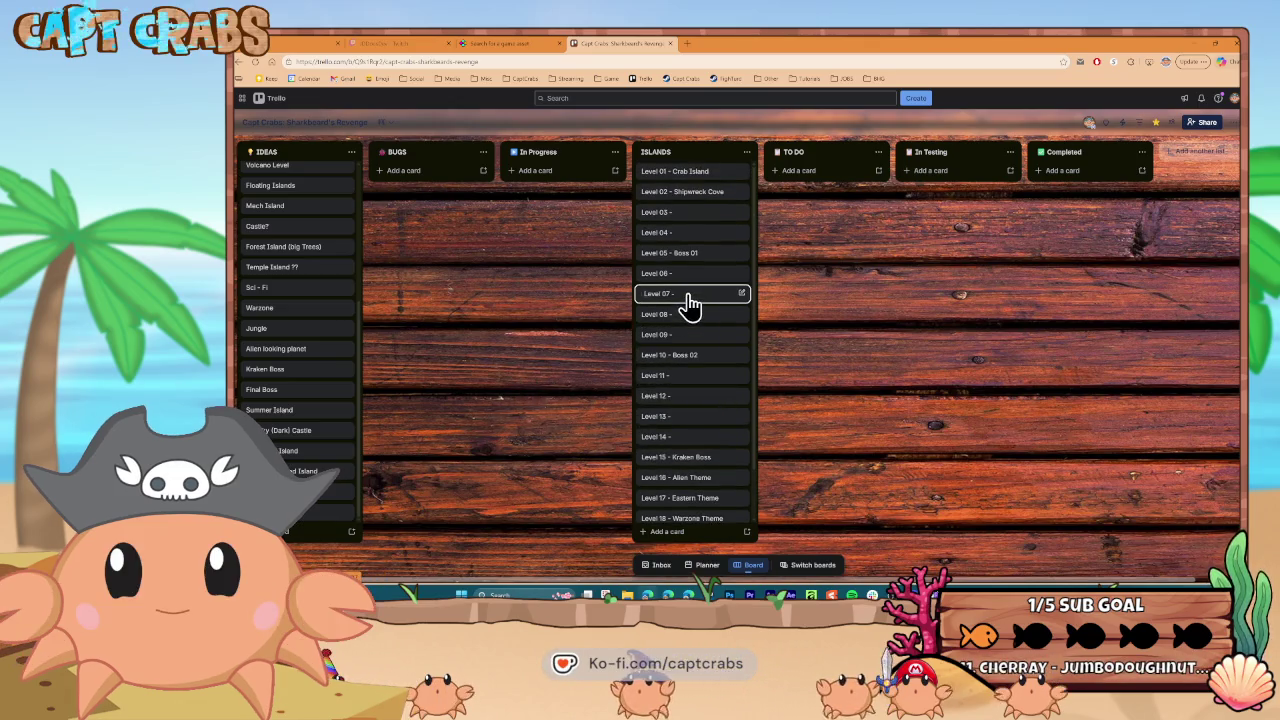
Retitle the Level 03 card 'Level 03 - Forest Theme'
click(706, 228)
click(608, 153)
text(Fo)
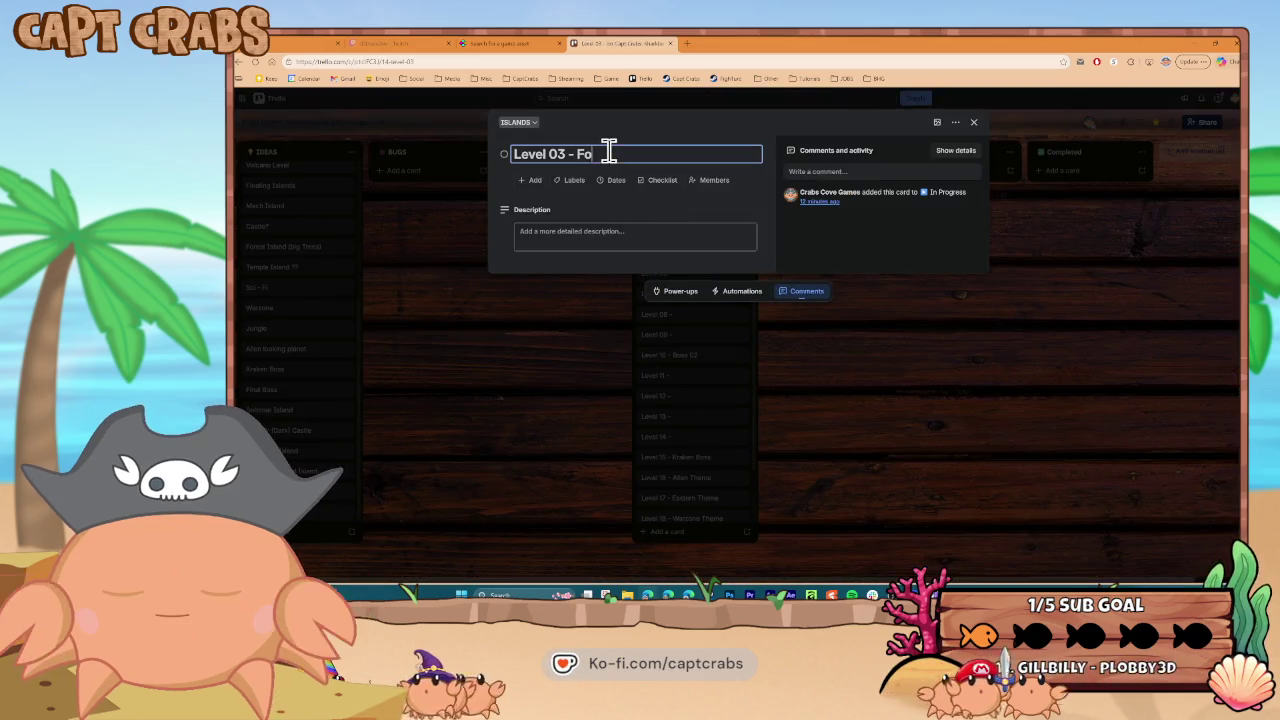
key(Return)
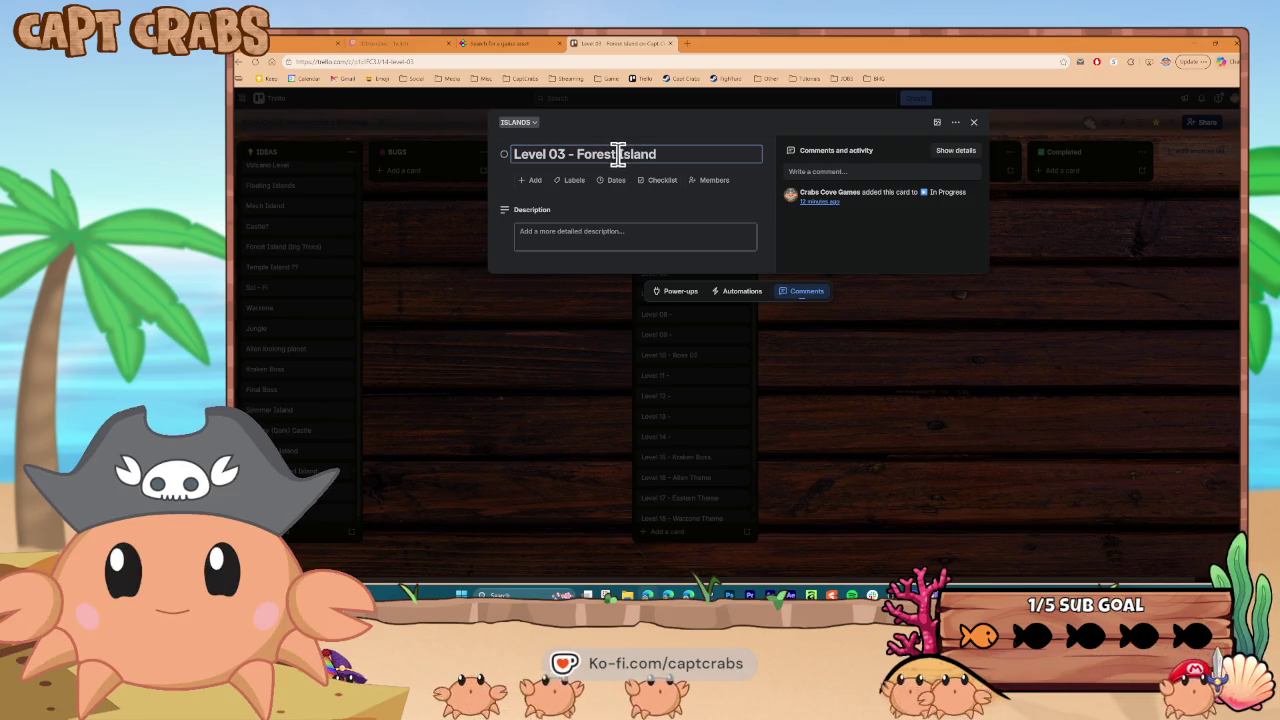
drag(617, 153, 731, 149)
text(Theme)
key(Return)
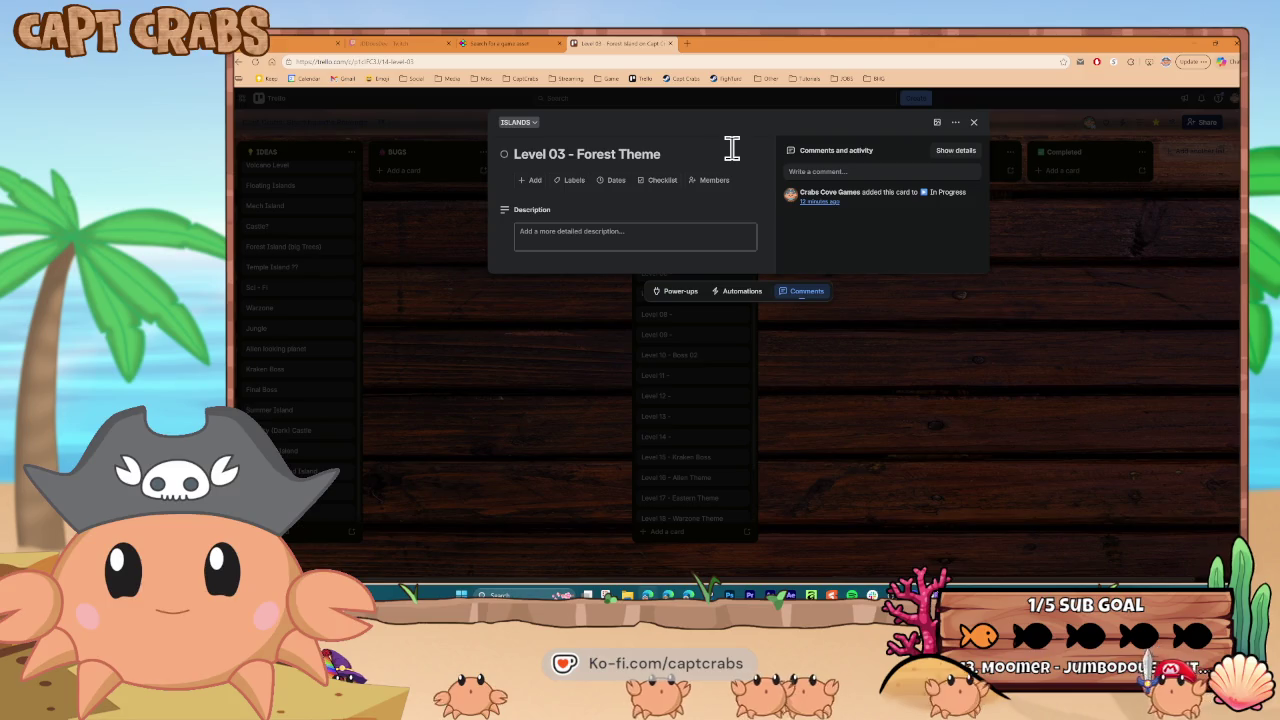
click(584, 364)
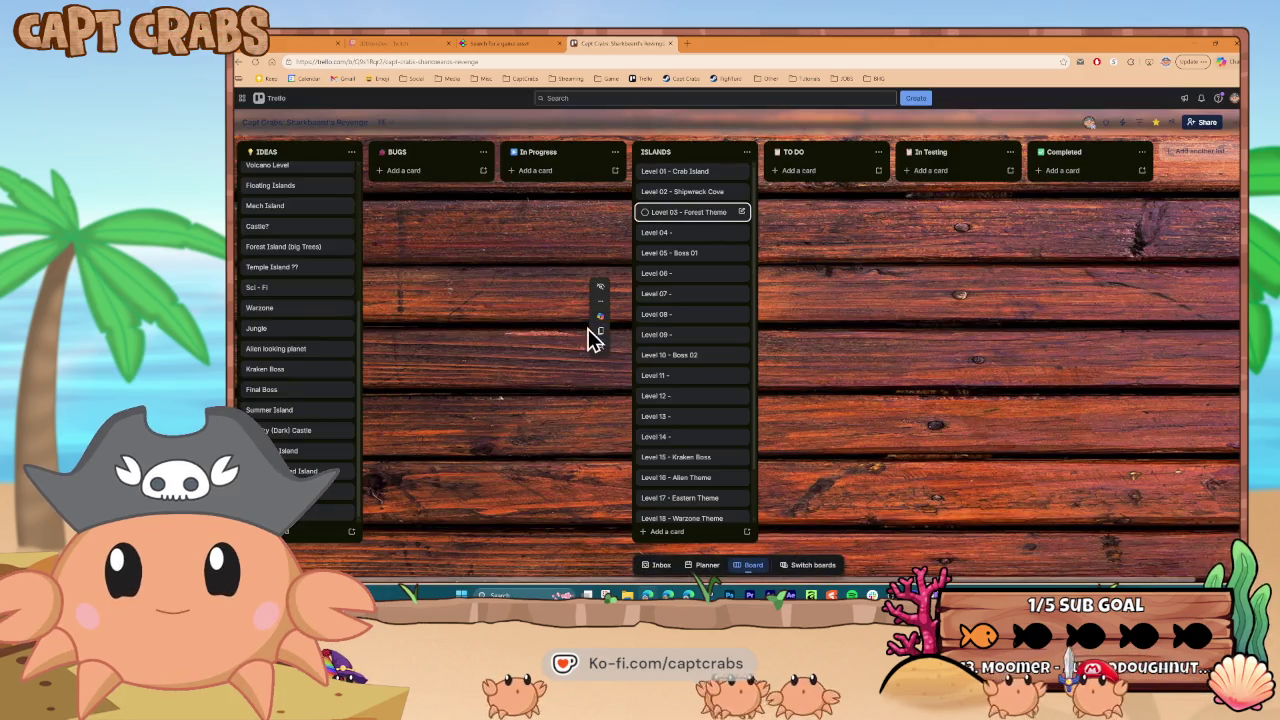
Retitle the Level 04 card 'Temple Theme (?)'
click(677, 240)
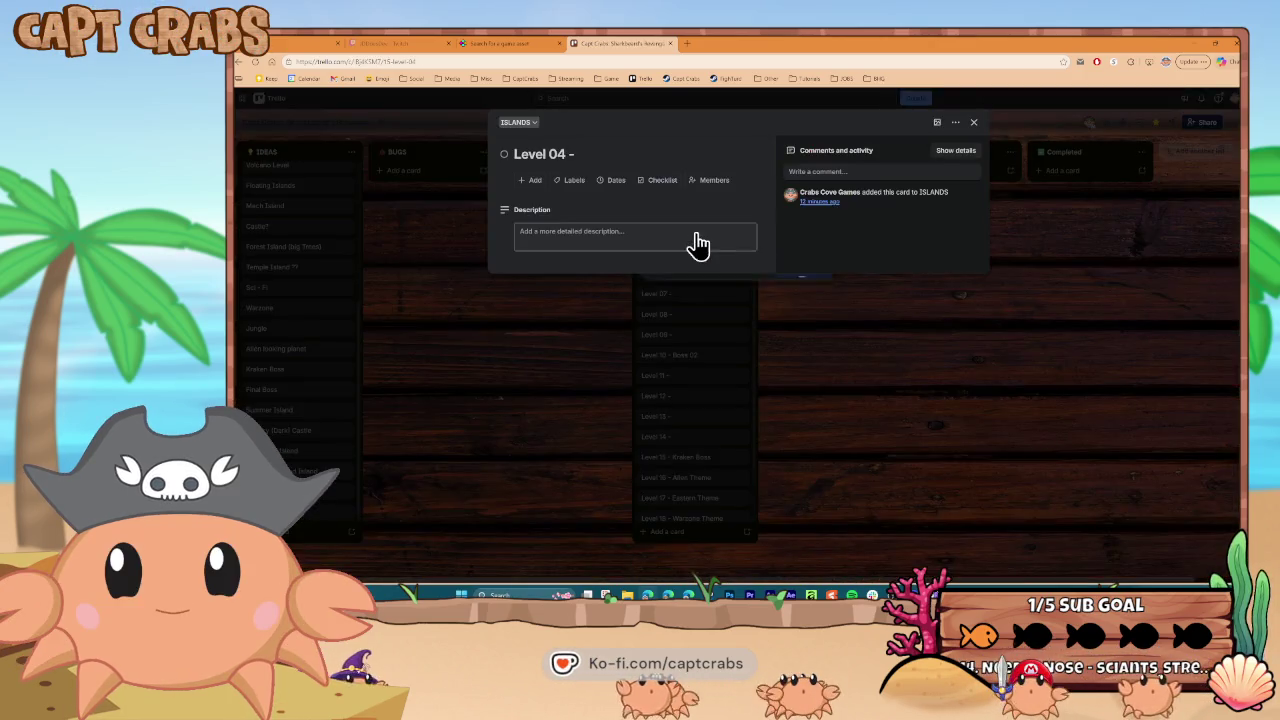
click(604, 152)
text(T)
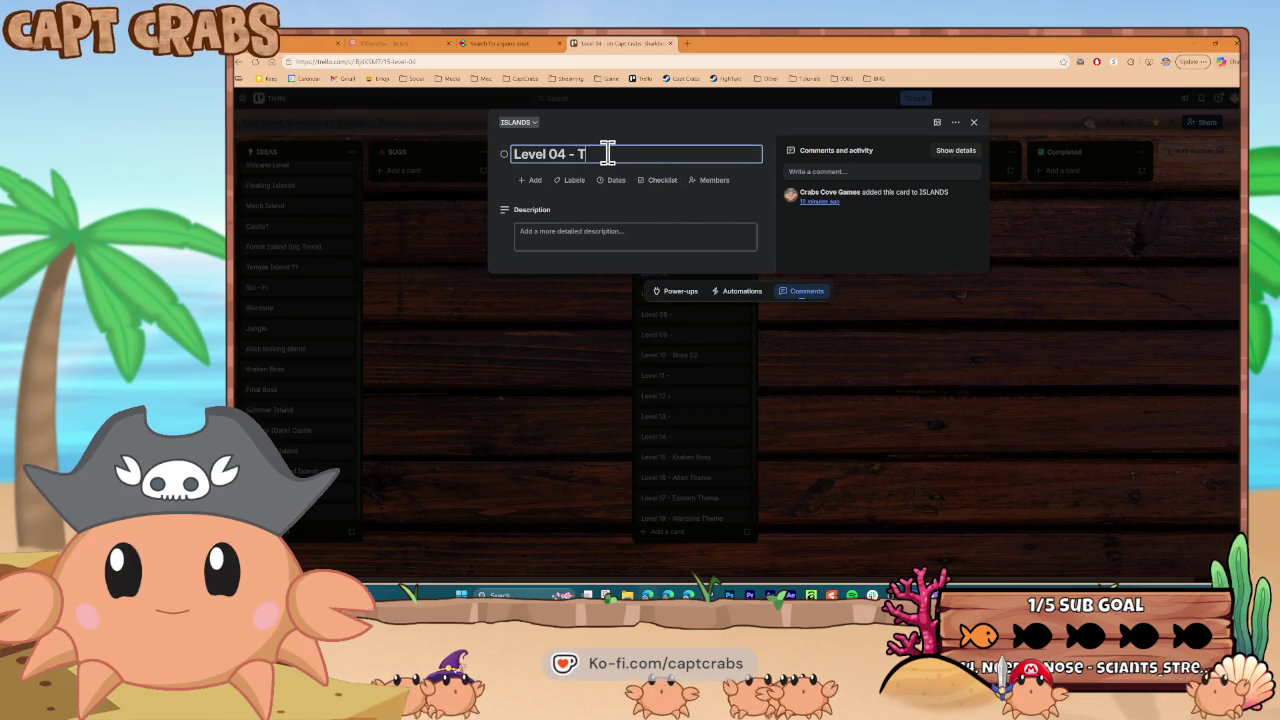
text(emple Theme)
key(Return)
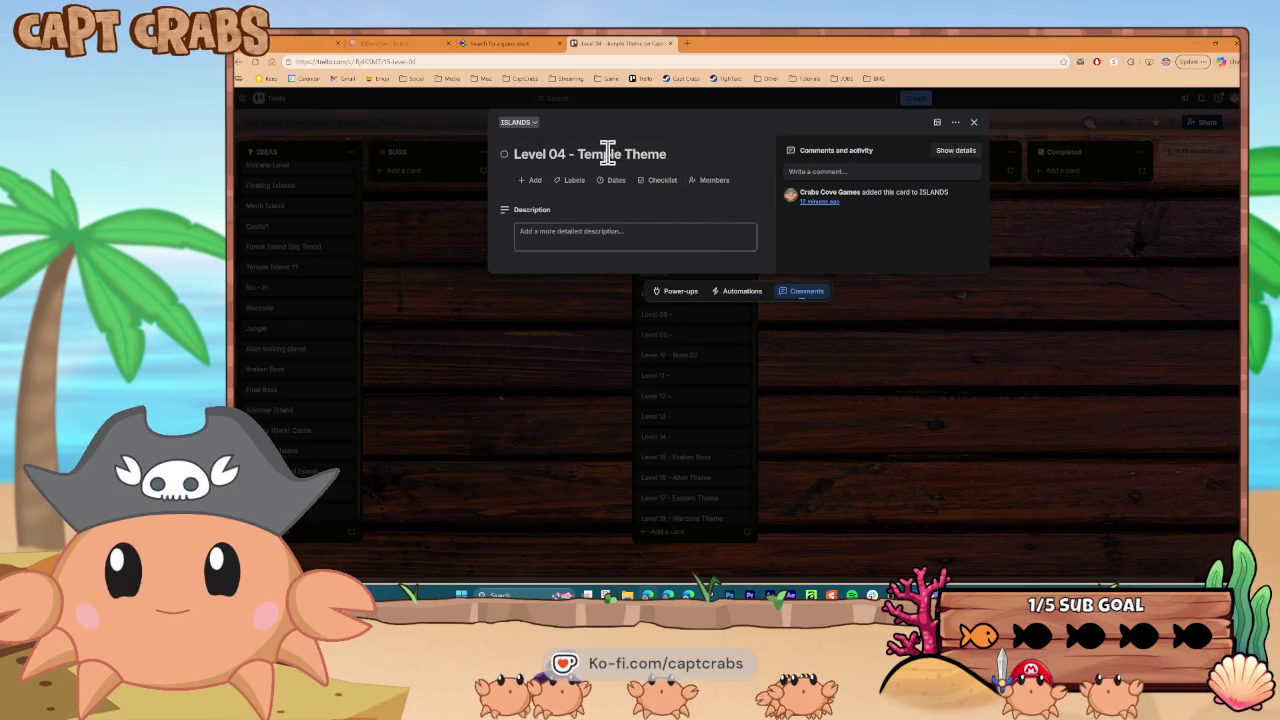
click(686, 153)
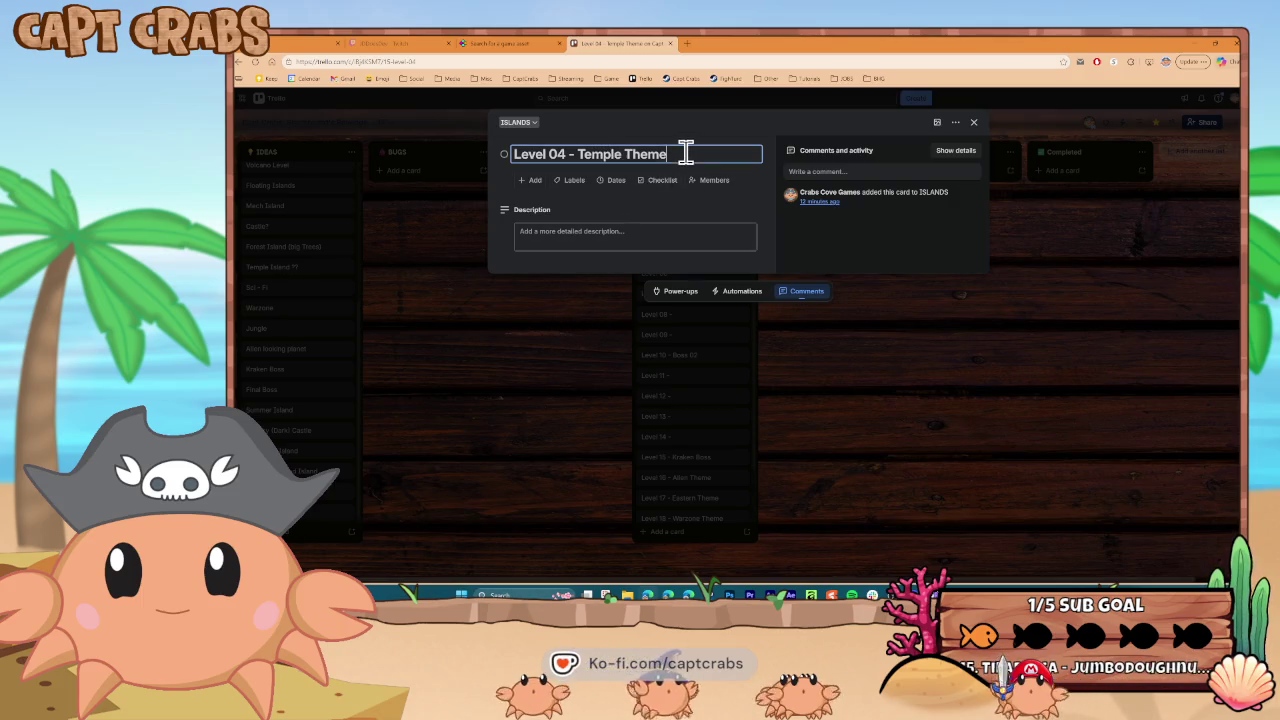
text( (interi)
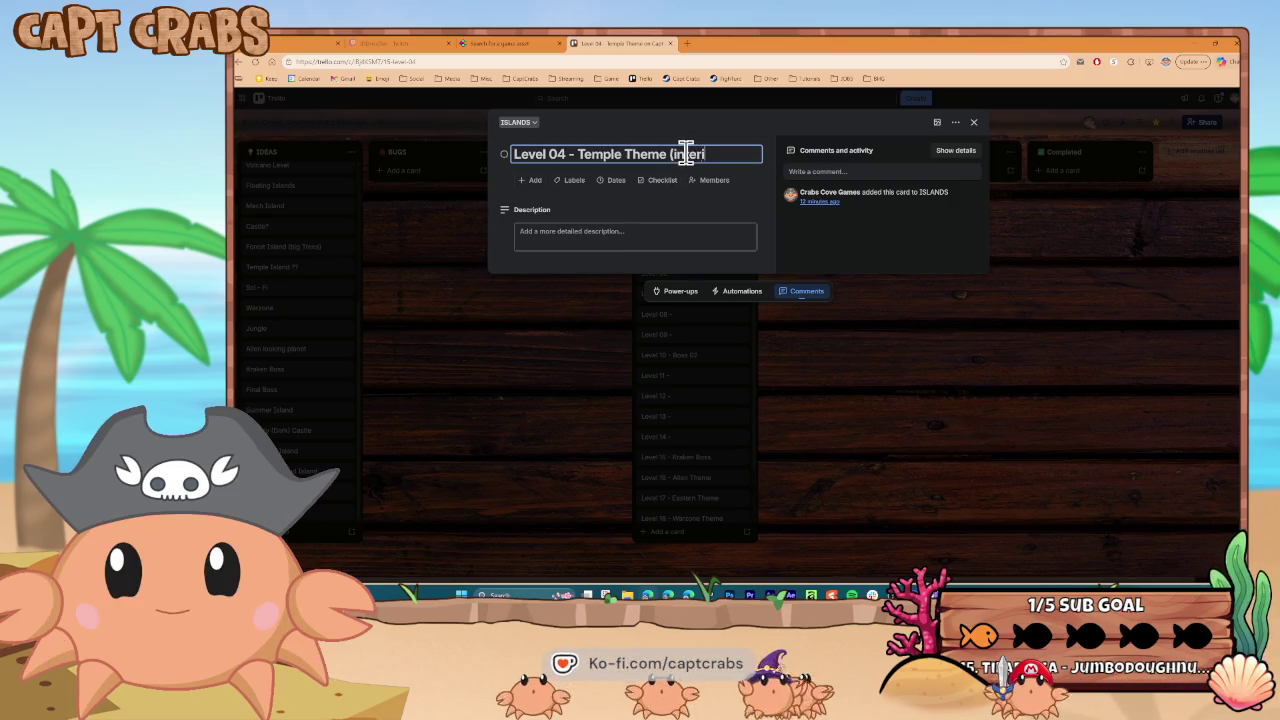
text(or?))
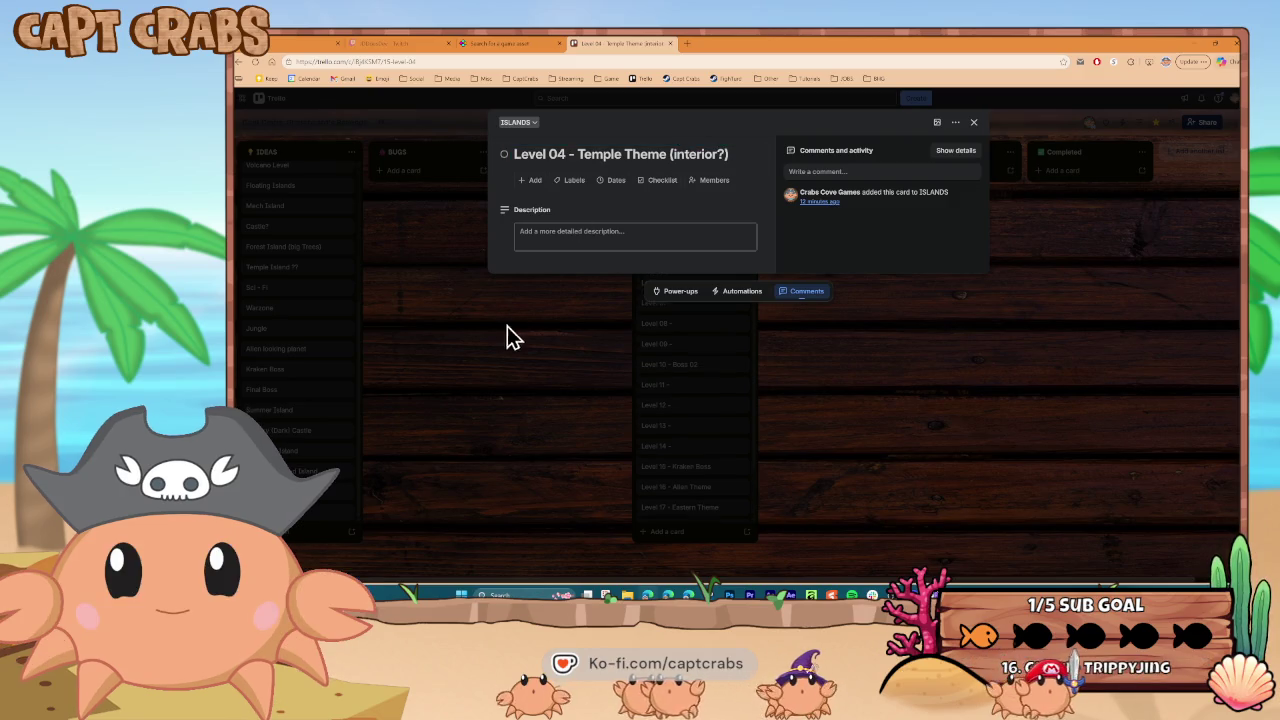
click(508, 325)
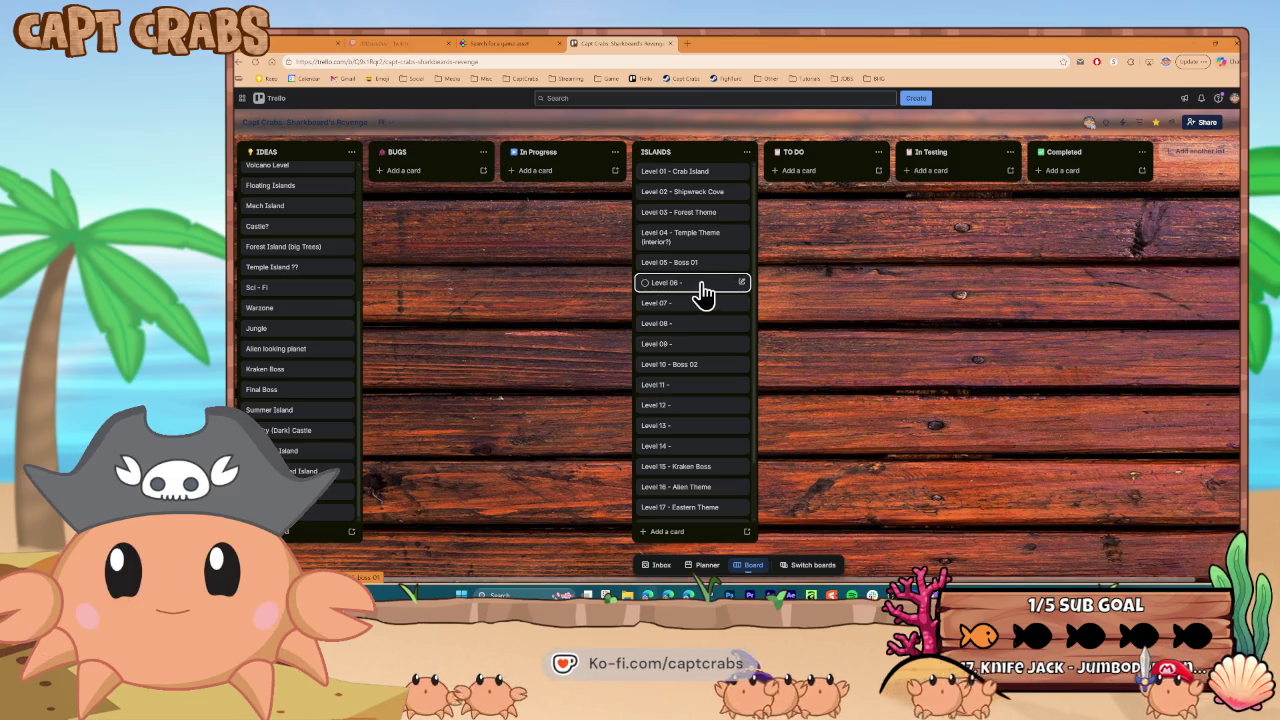
Retitle the Level 06 card 'Jungle Theme'
click(703, 290)
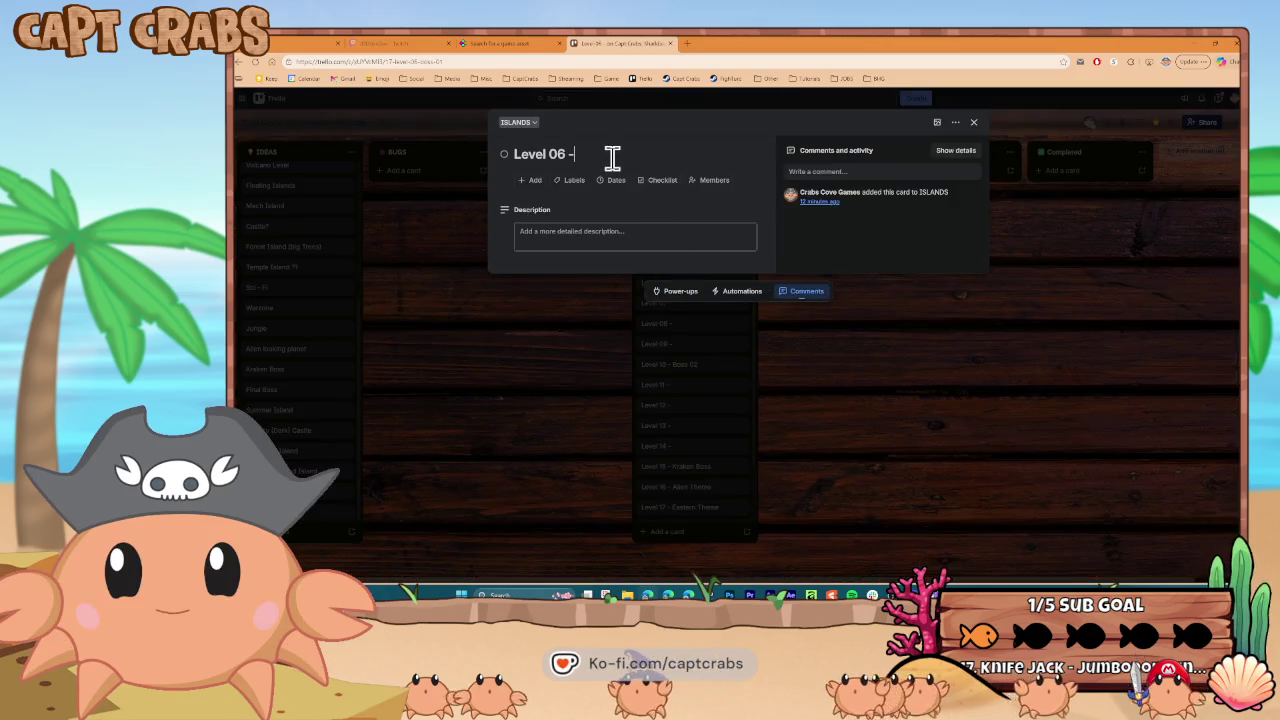
click(613, 156)
text(ungle Theme)
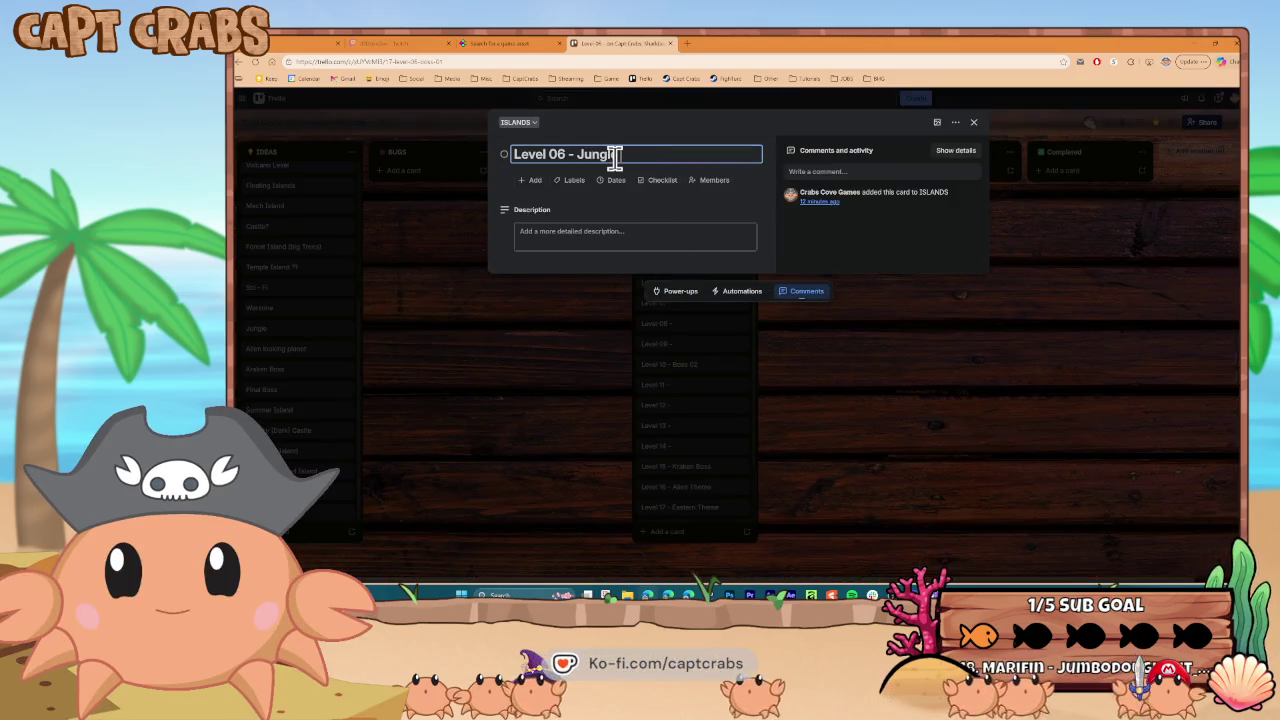
key(Return)
click(570, 350)
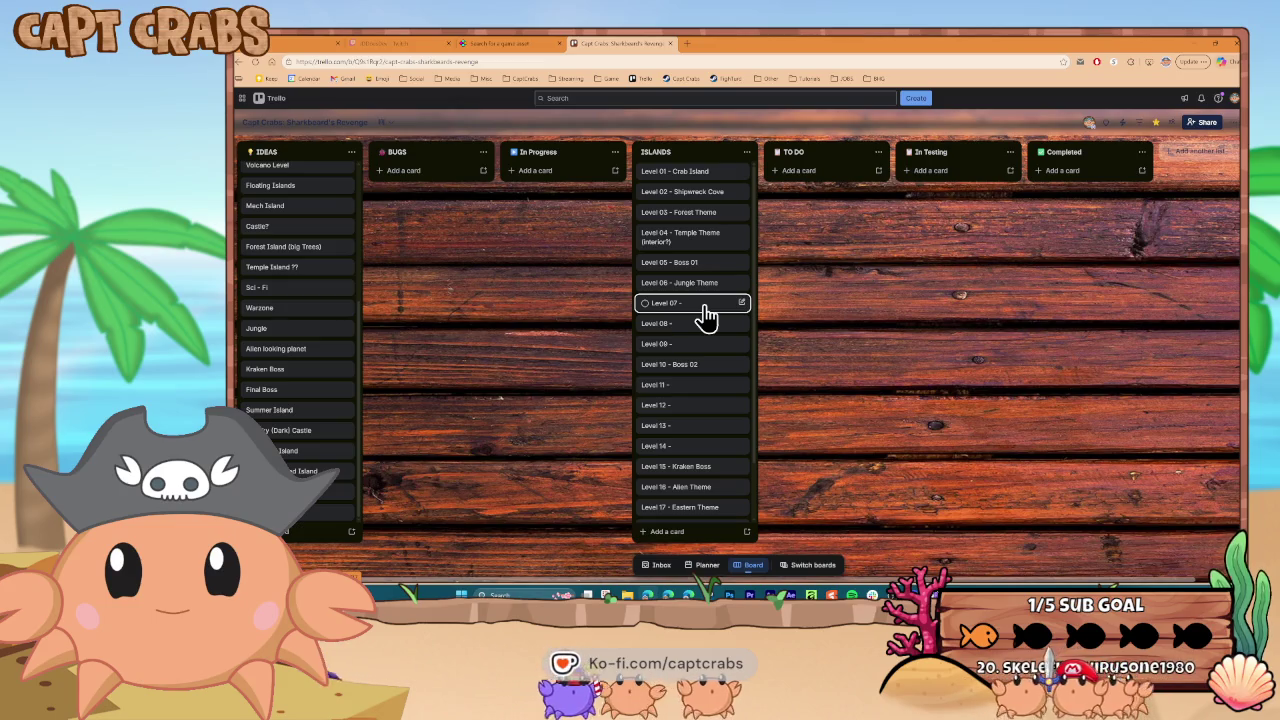
Retitle Level 09 as 'Sci Fi Theme' and Level 08 as 'Alien Planet Theme'
click(698, 343)
click(632, 155)
text(Sci Fi)
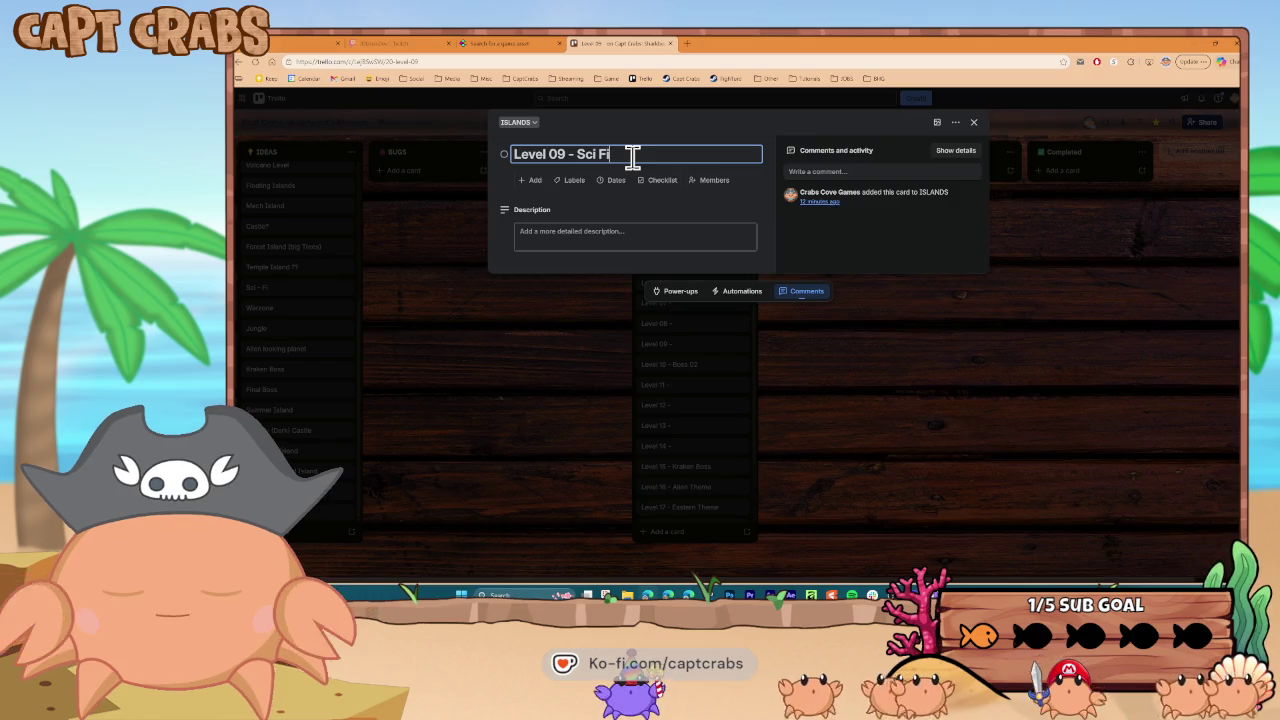
text( Theme)
key(Return)
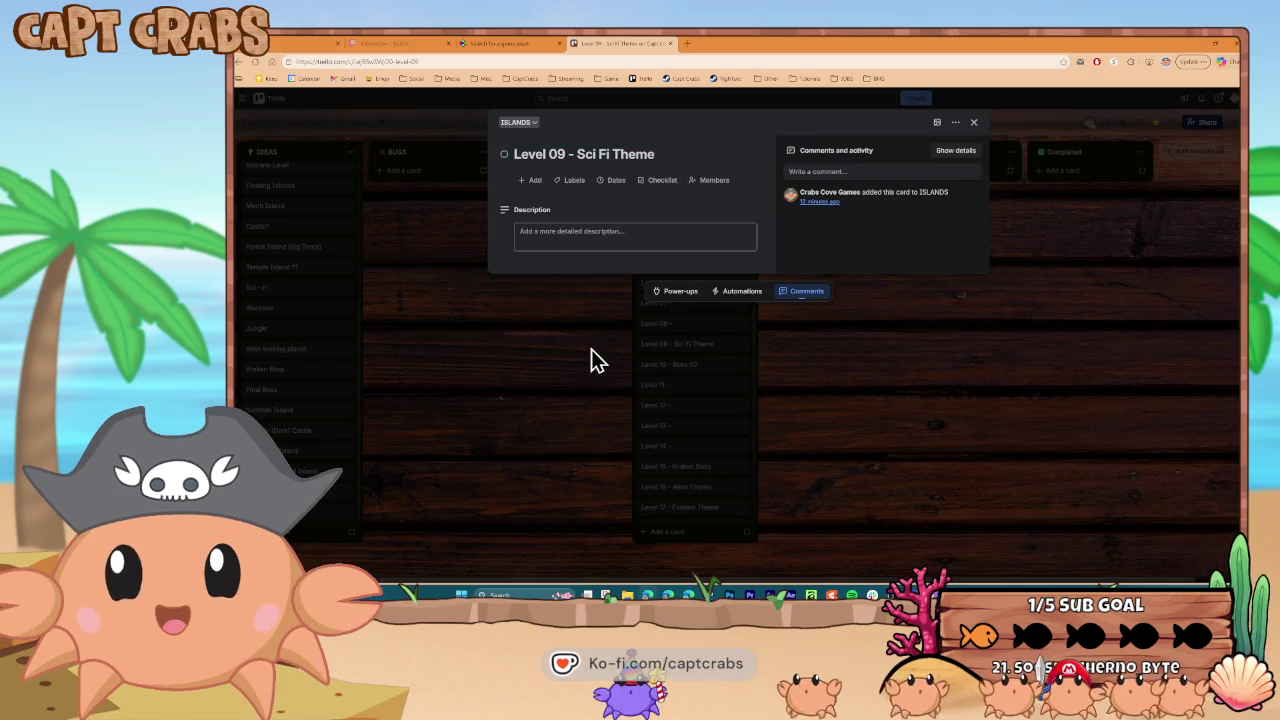
click(584, 340)
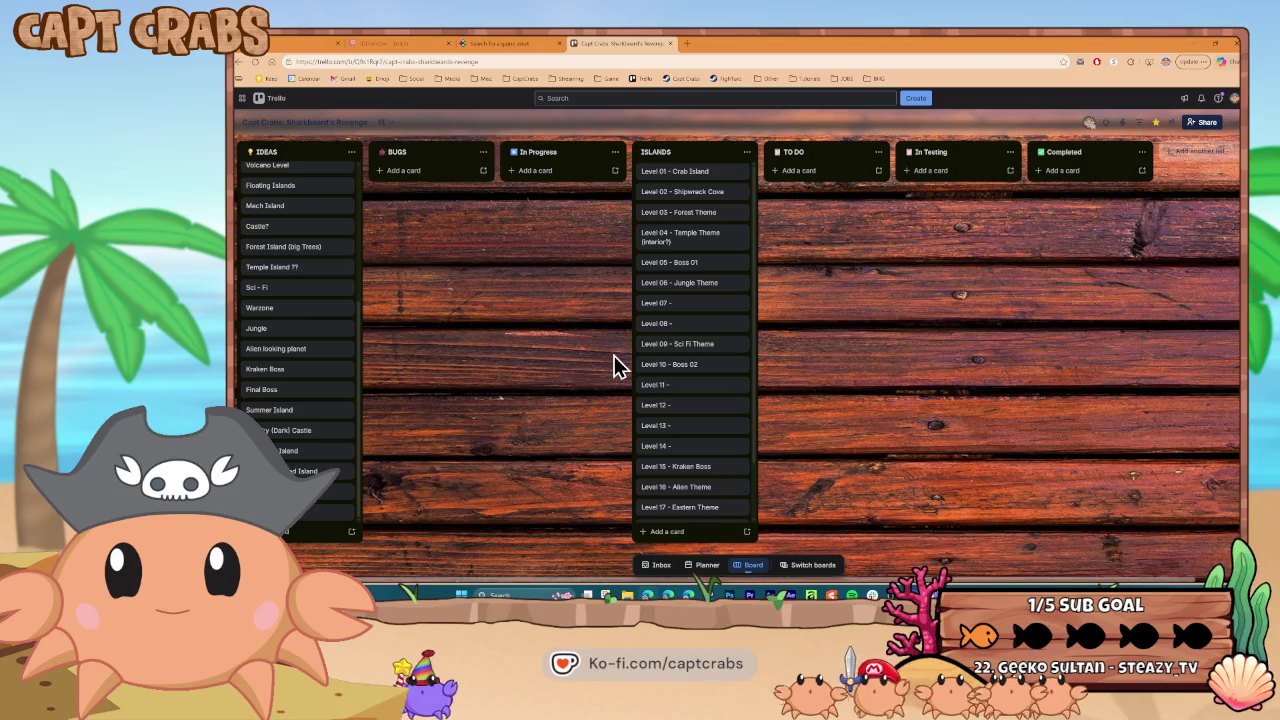
click(698, 335)
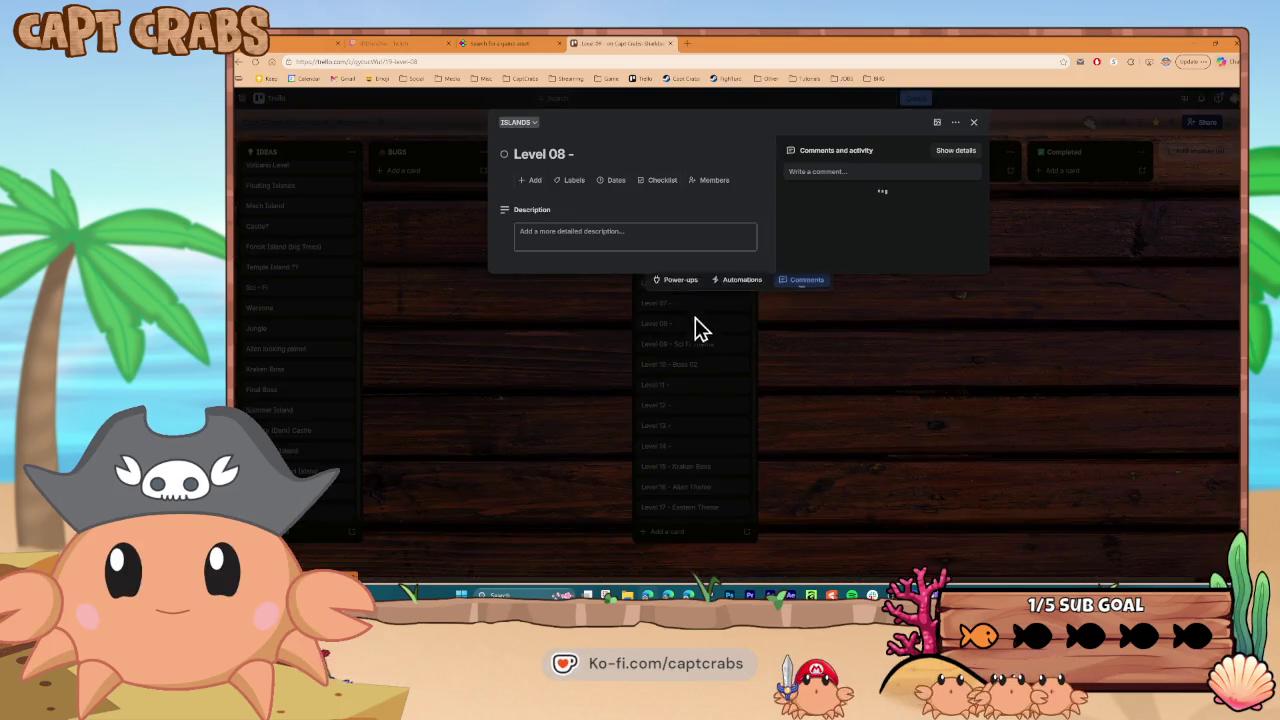
text(Ali)
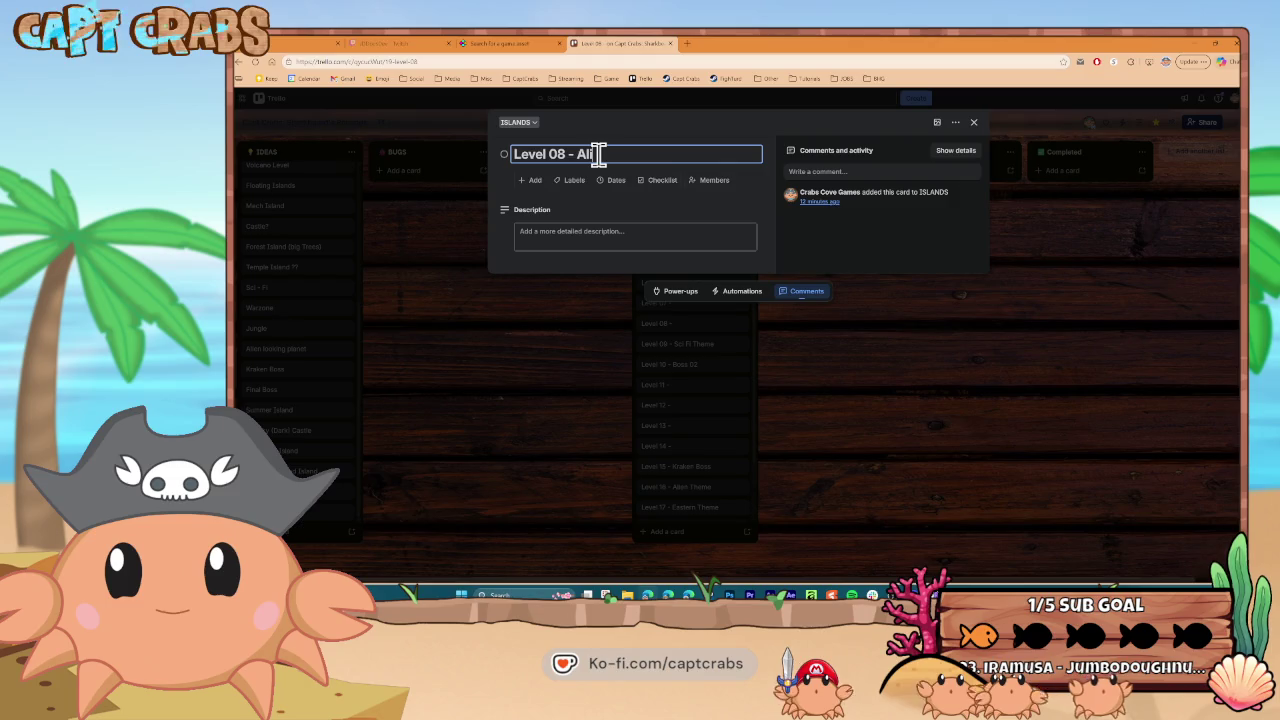
text(en Planet Theme)
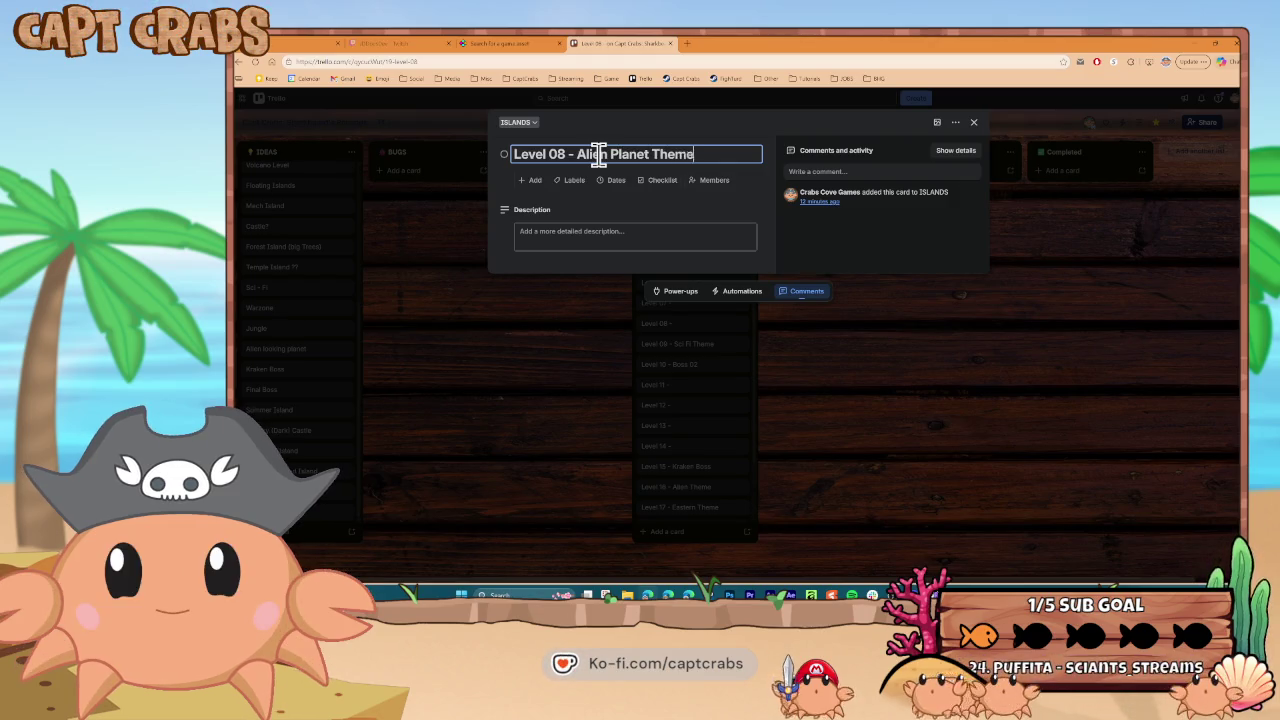
click(573, 332)
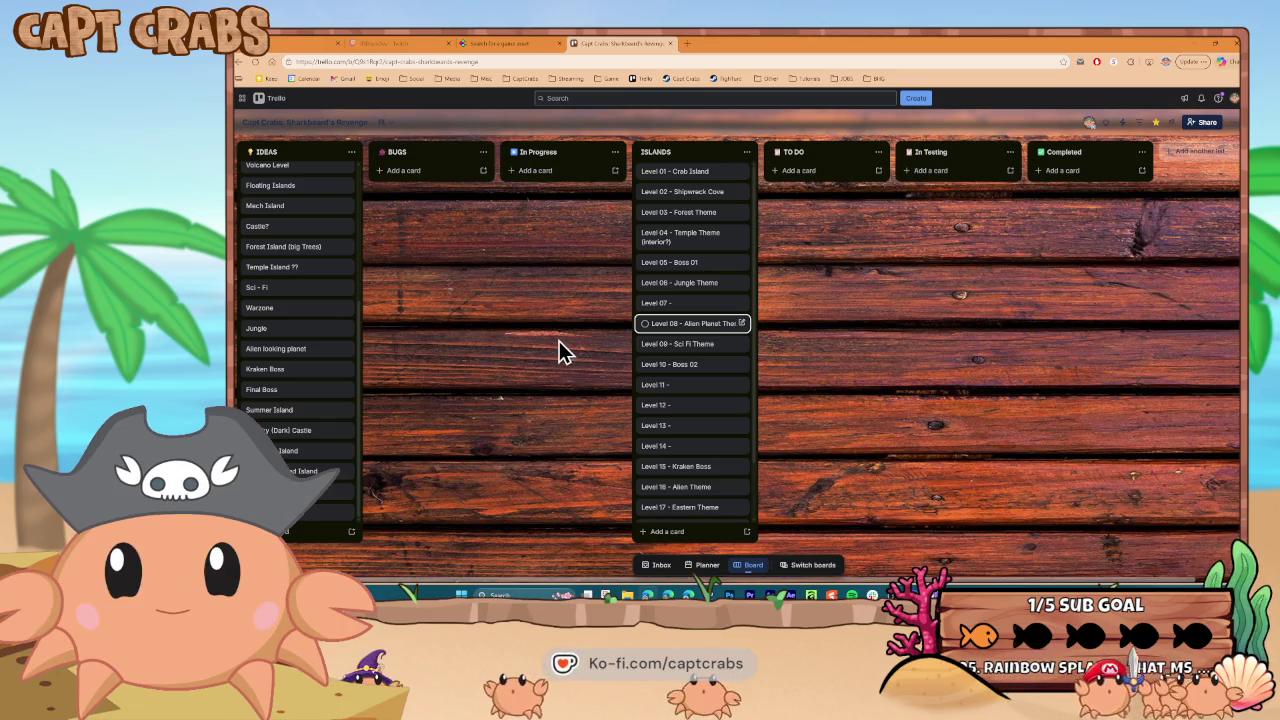
Leave Level 07 unchanged and retitle the Level 14 card 'Castle Theme'
click(694, 305)
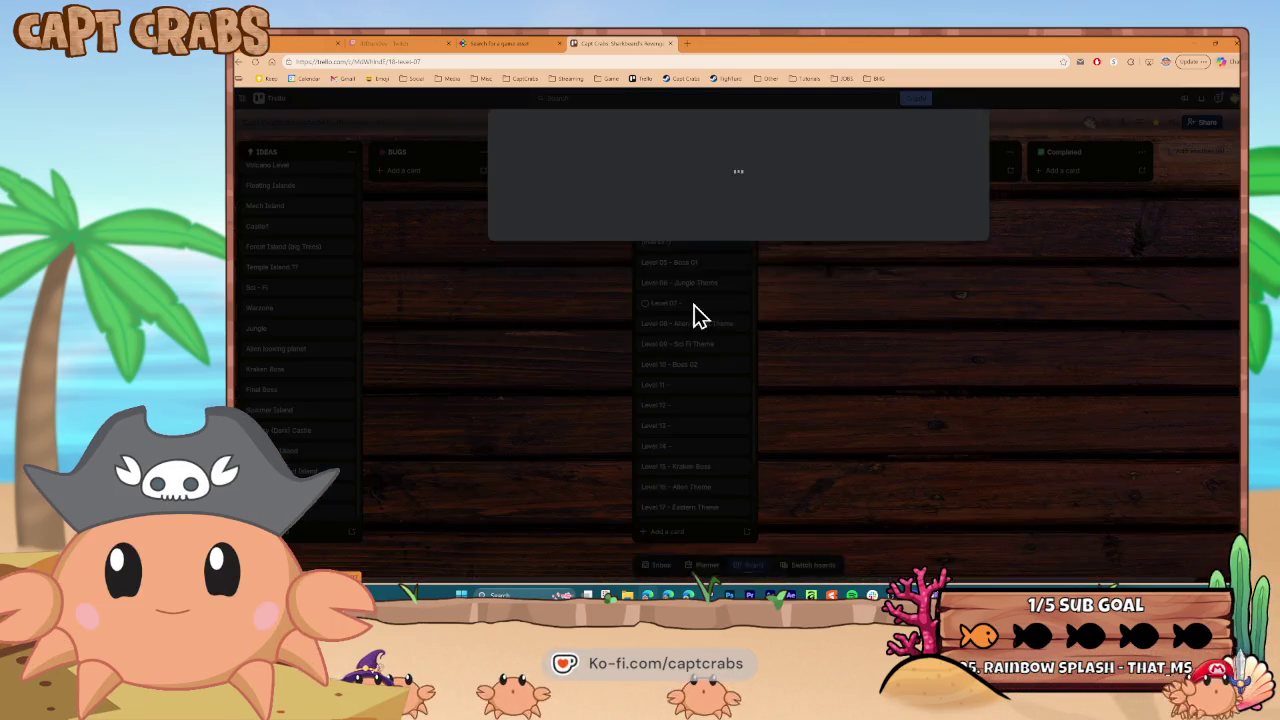
click(605, 153)
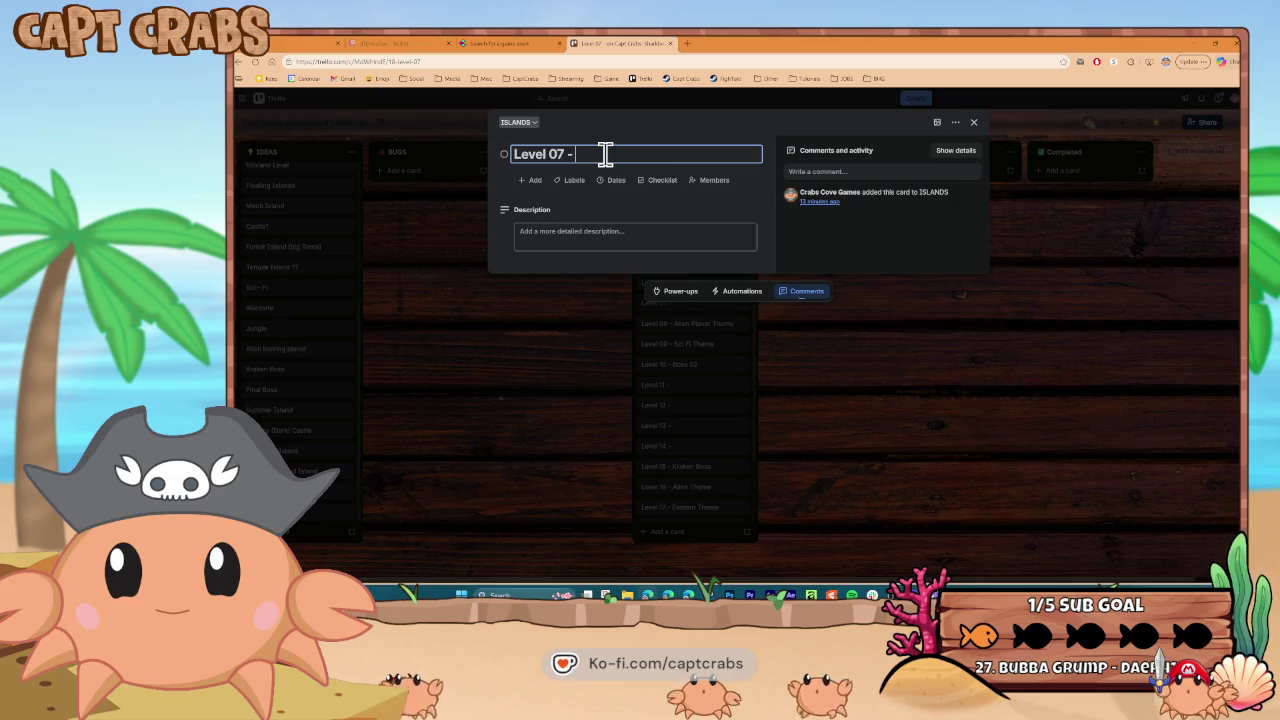
click(583, 411)
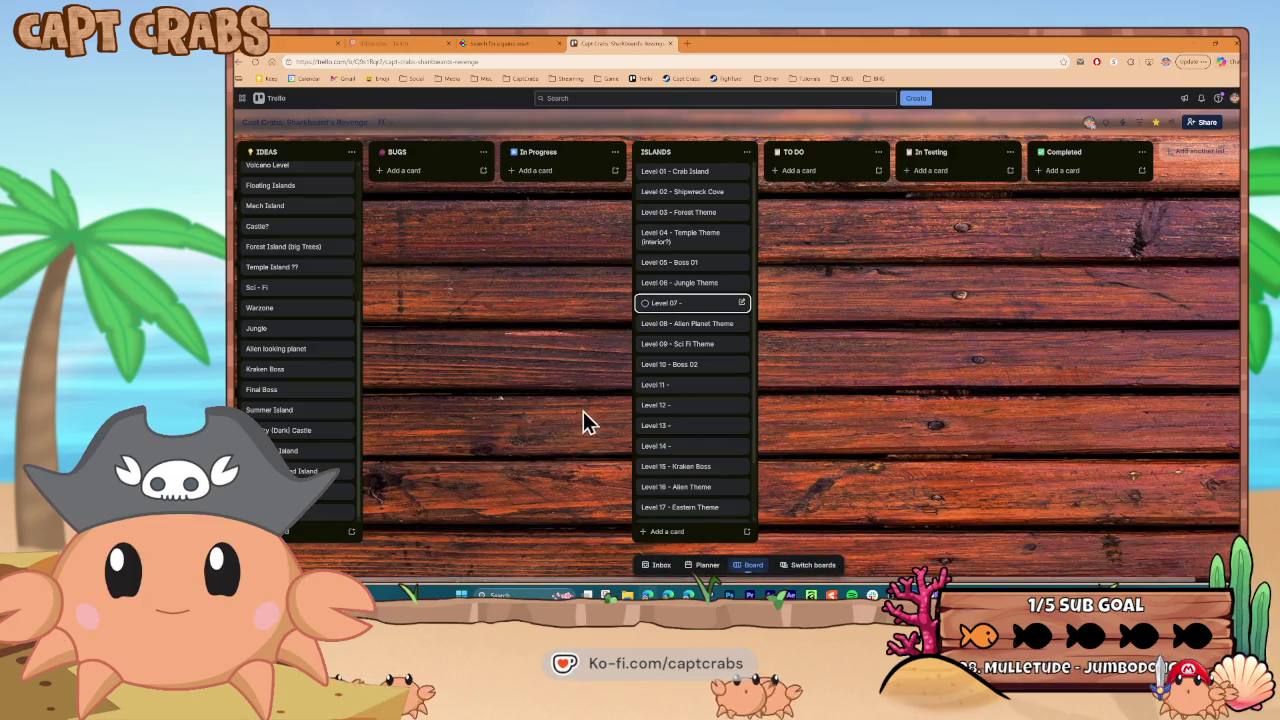
click(700, 457)
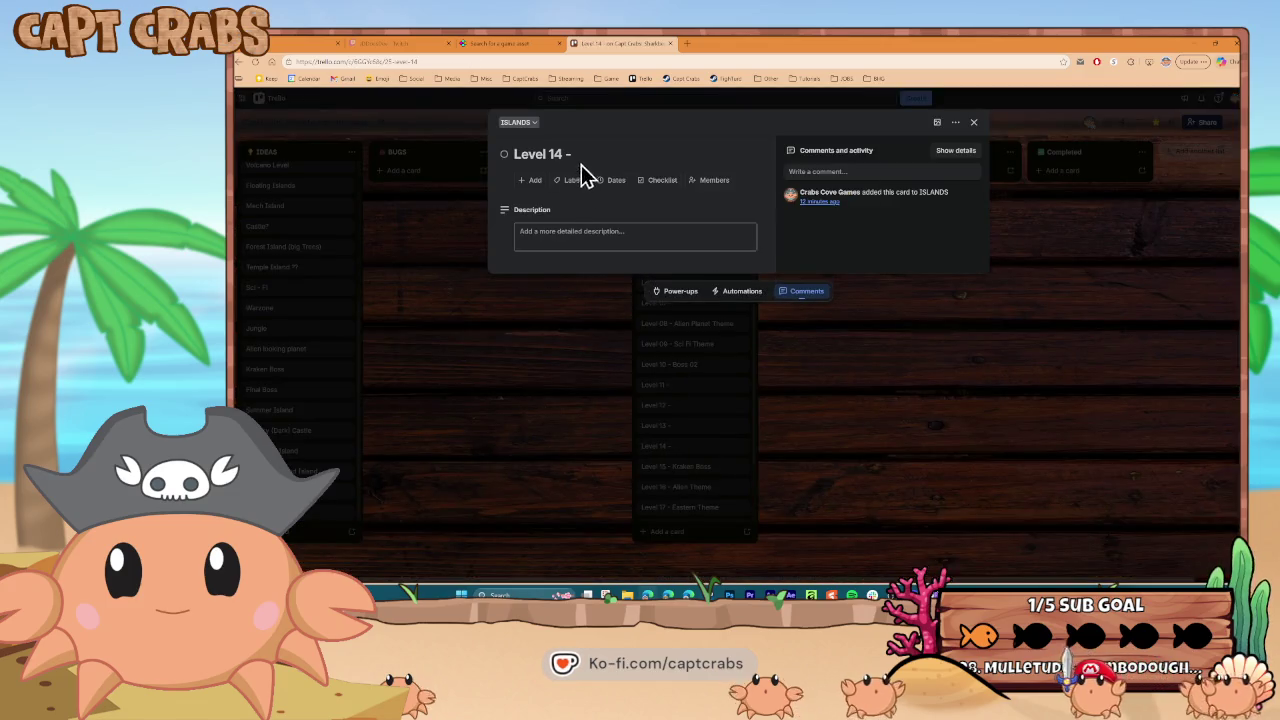
click(590, 155)
text(Castle t)
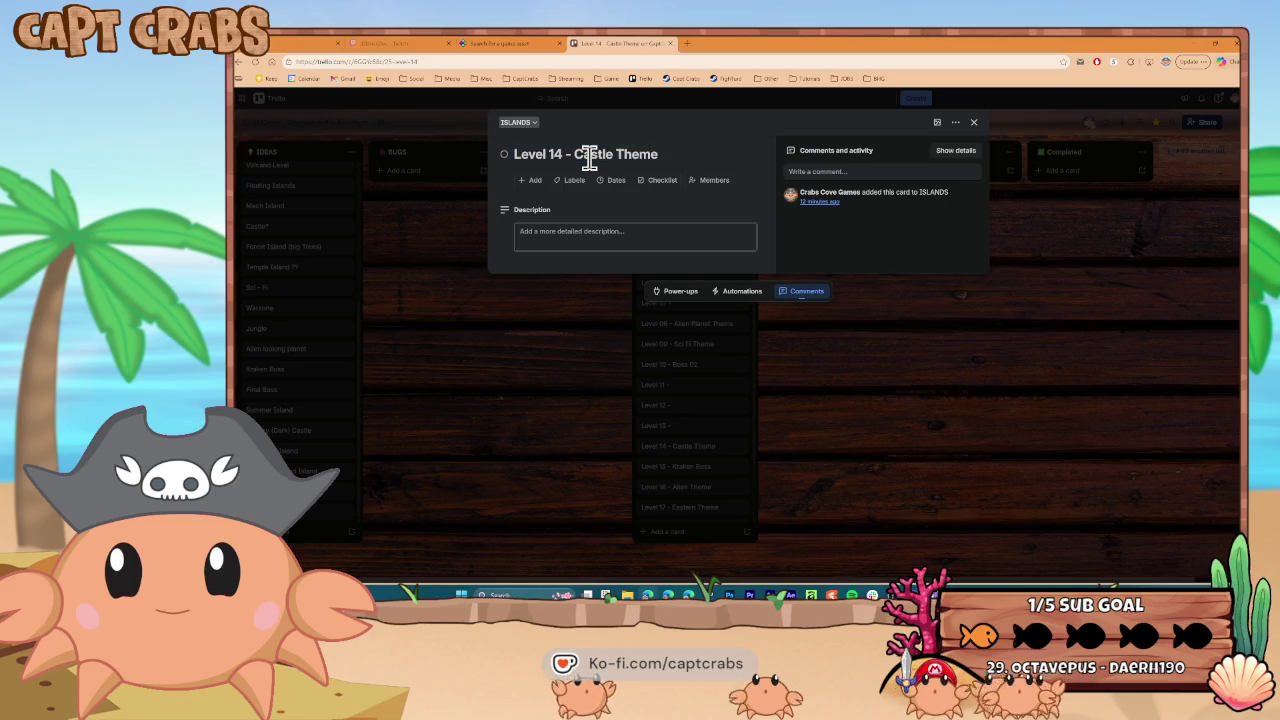
click(520, 393)
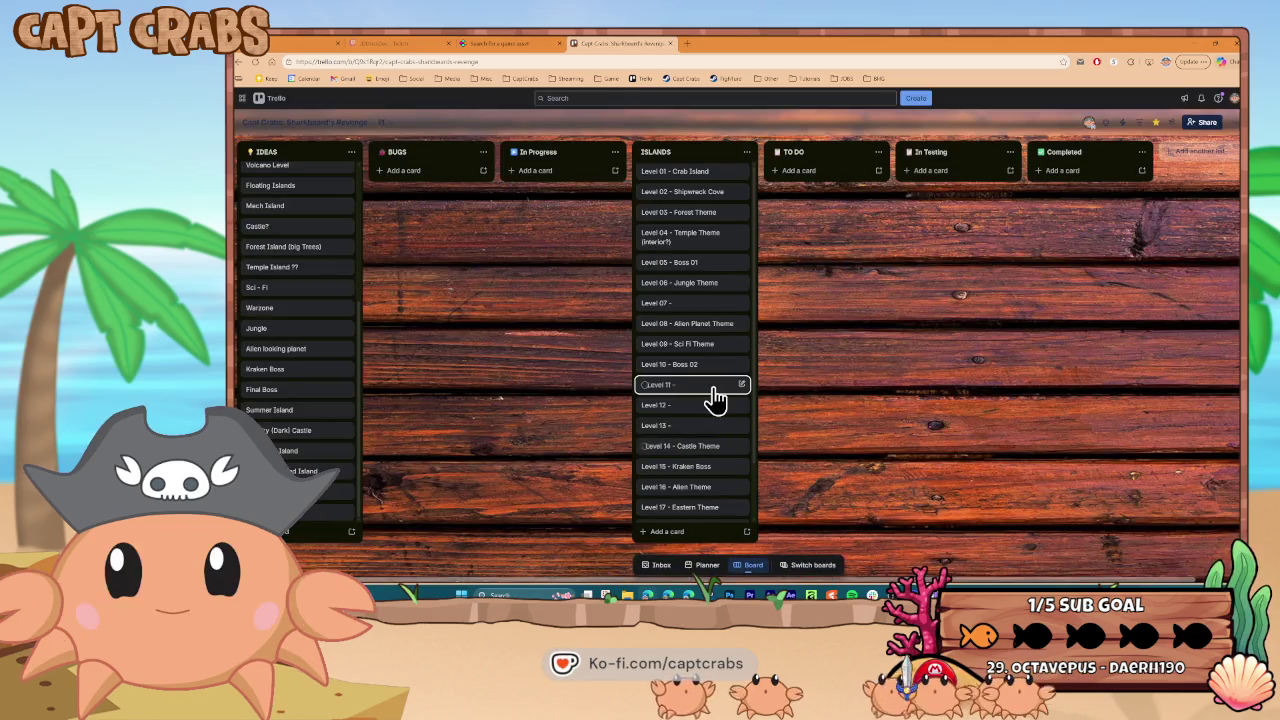
Retitle Level 11 as 'Summer Island Theme' and Level 12 as 'Vegetable Theme'
click(712, 398)
text(Summer Island)
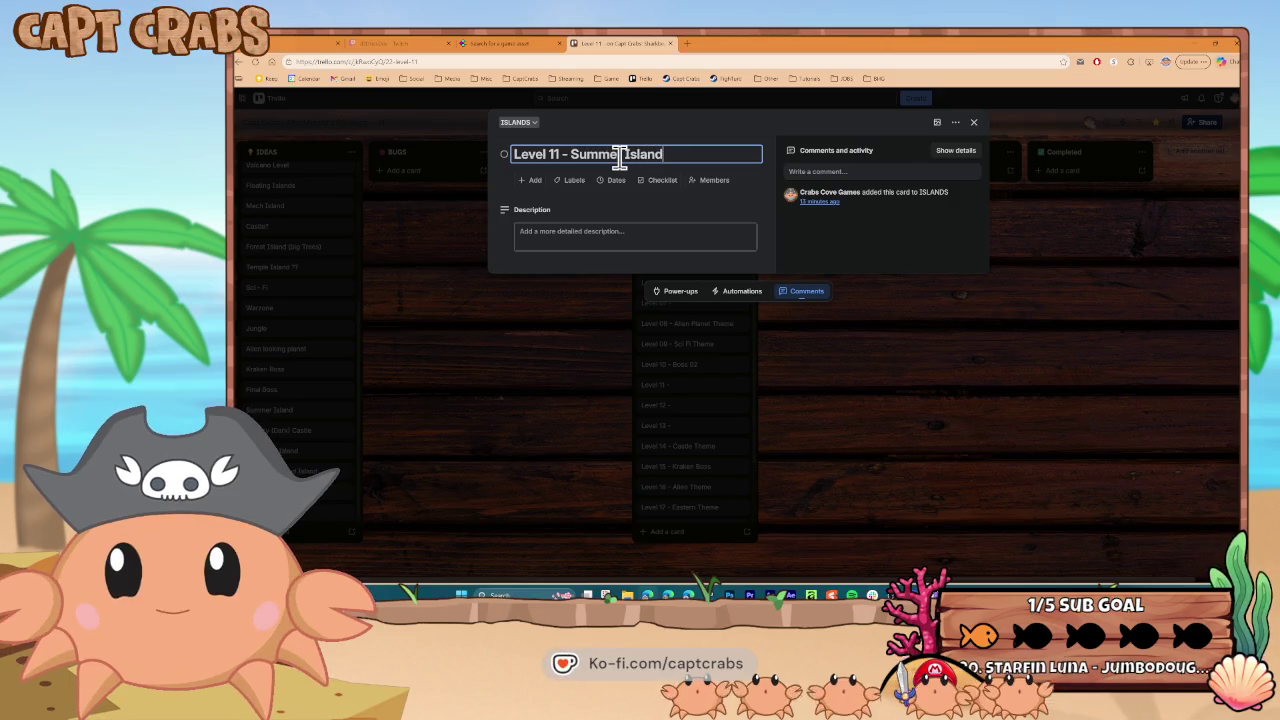
key(Return)
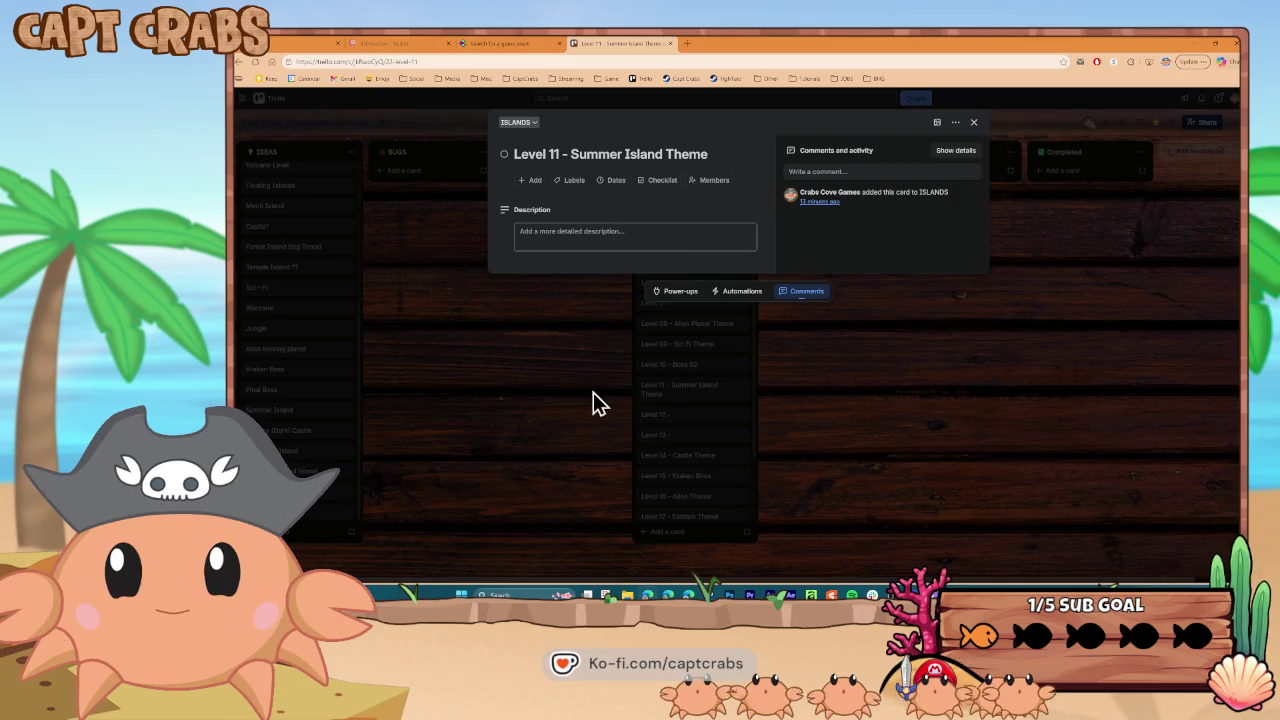
click(580, 392)
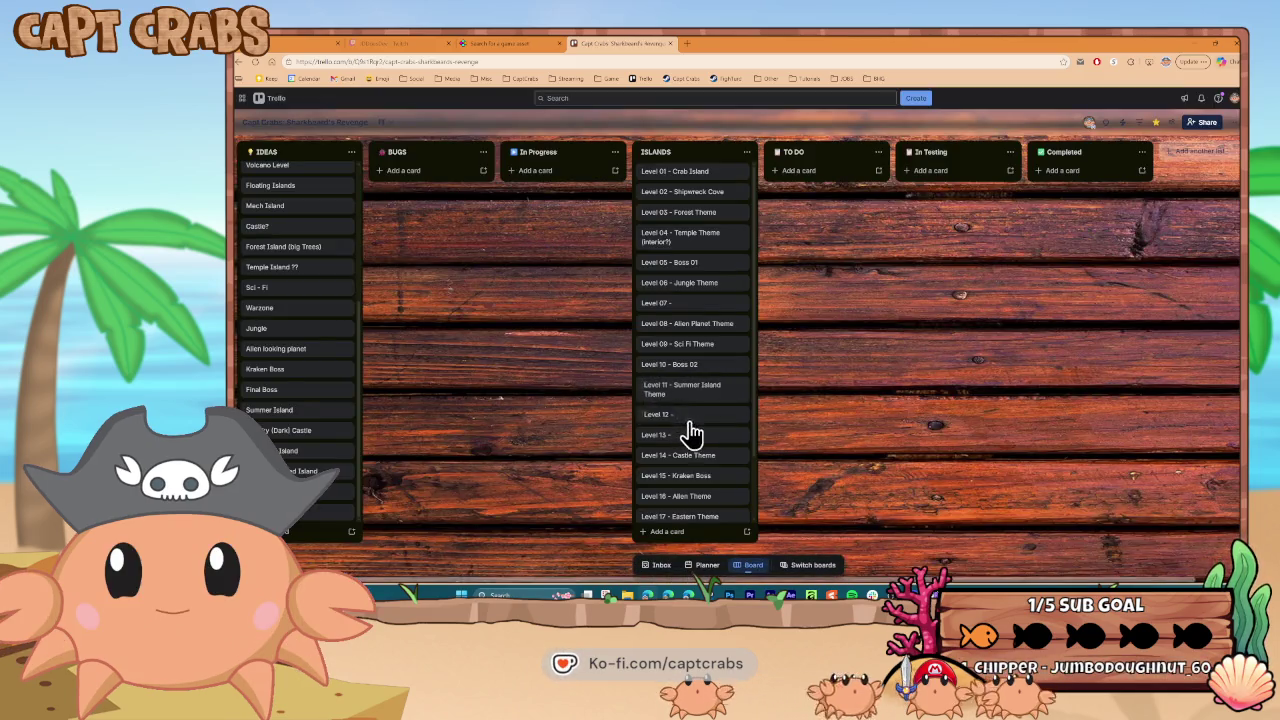
click(689, 418)
click(580, 155)
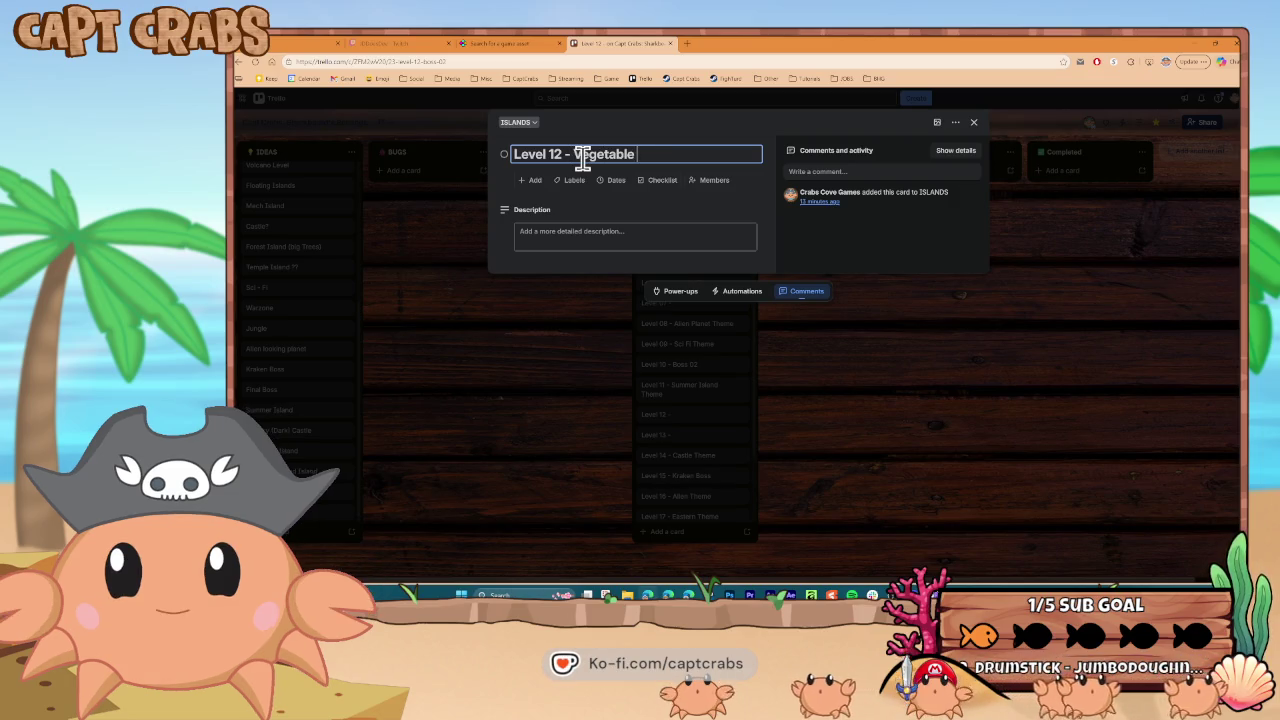
text(Theme)
key(Return)
click(552, 358)
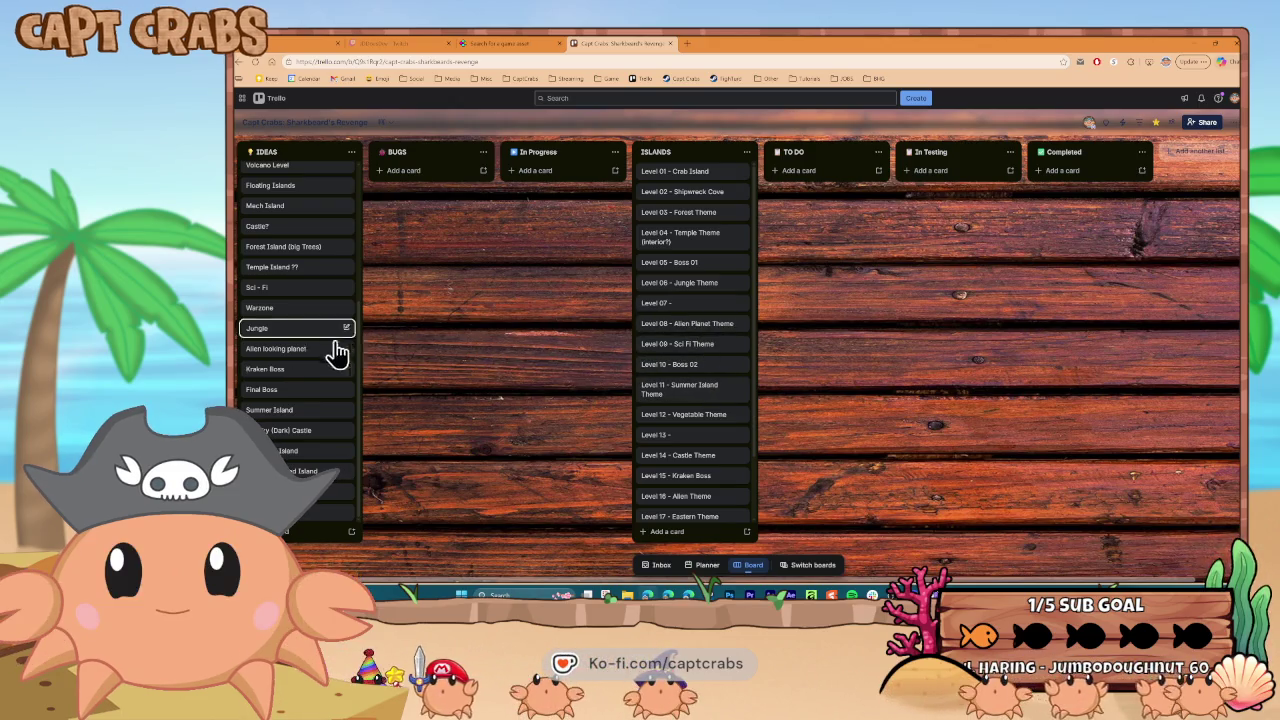
Retitle the Level 07 card 'Mech Island Theme'
scroll(320, 358, up, 2)
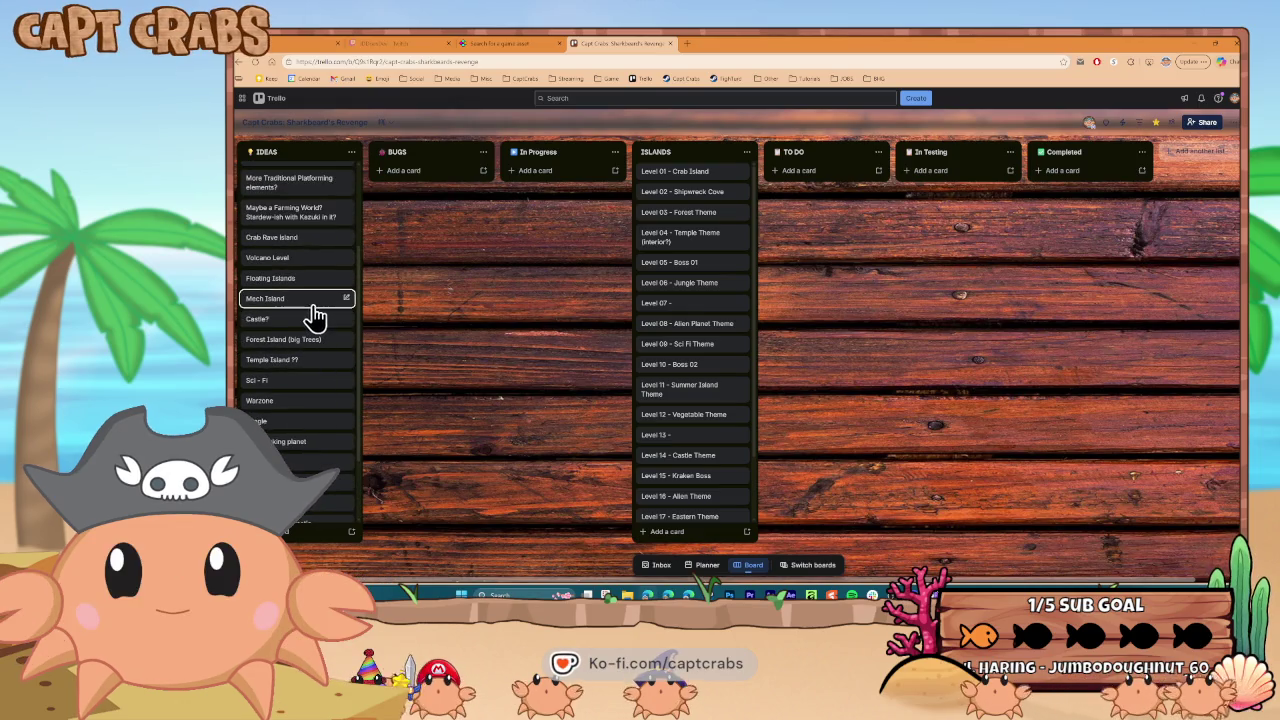
click(697, 316)
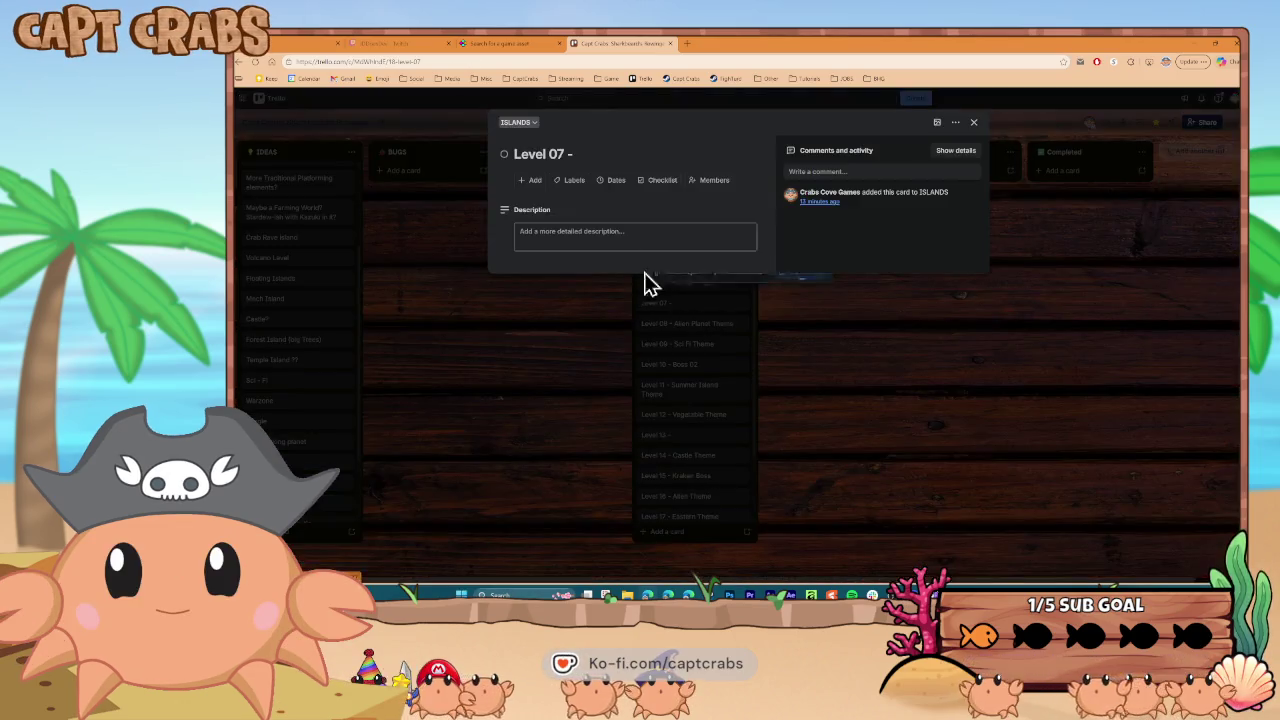
click(597, 147)
text(Island)
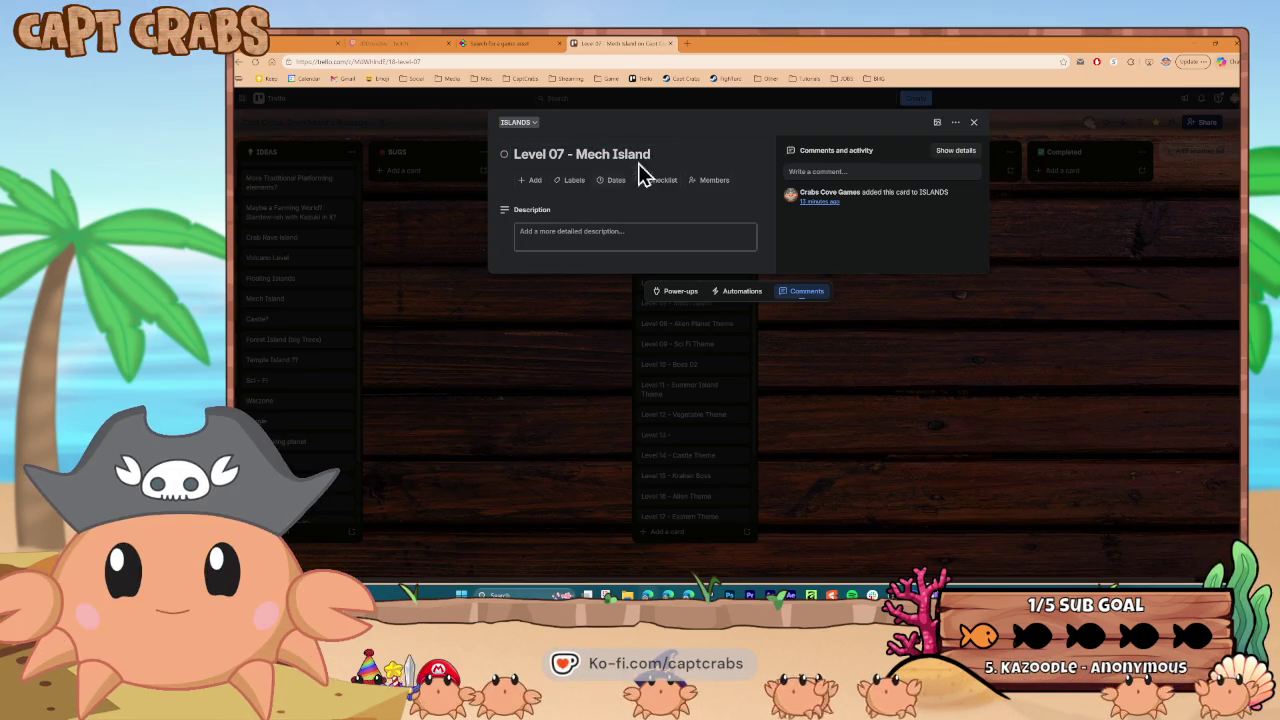
text( Theme)
key(Return)
click(562, 393)
Rename the Level 13 card to 'Level 13 - Volcano Theme'
scroll(700, 410, down, 2)
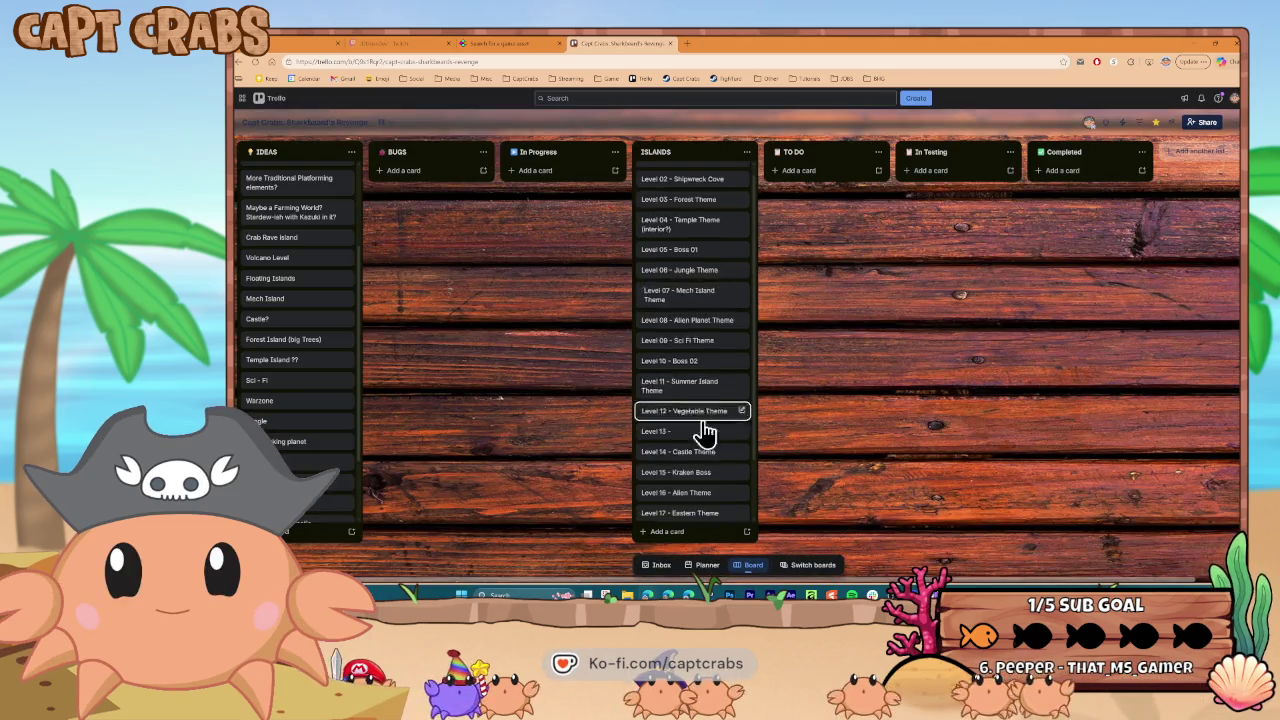
scroll(314, 448, down, 2)
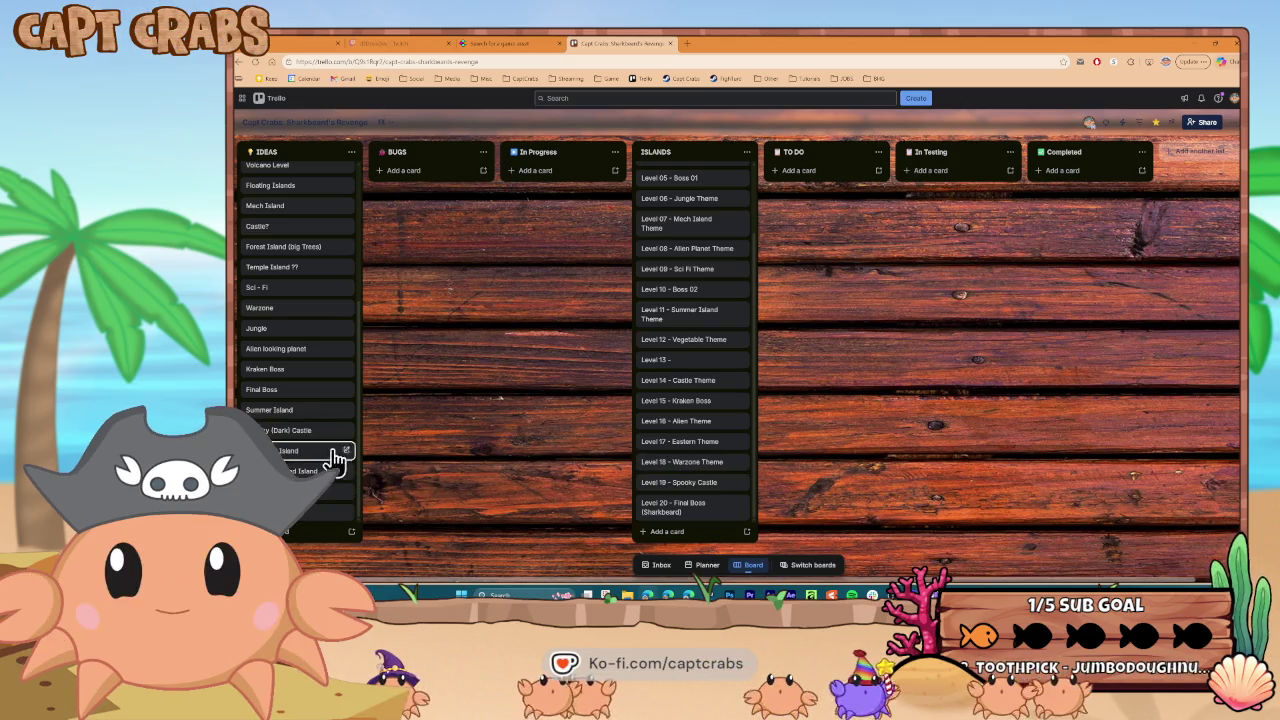
scroll(333, 425, up, 5)
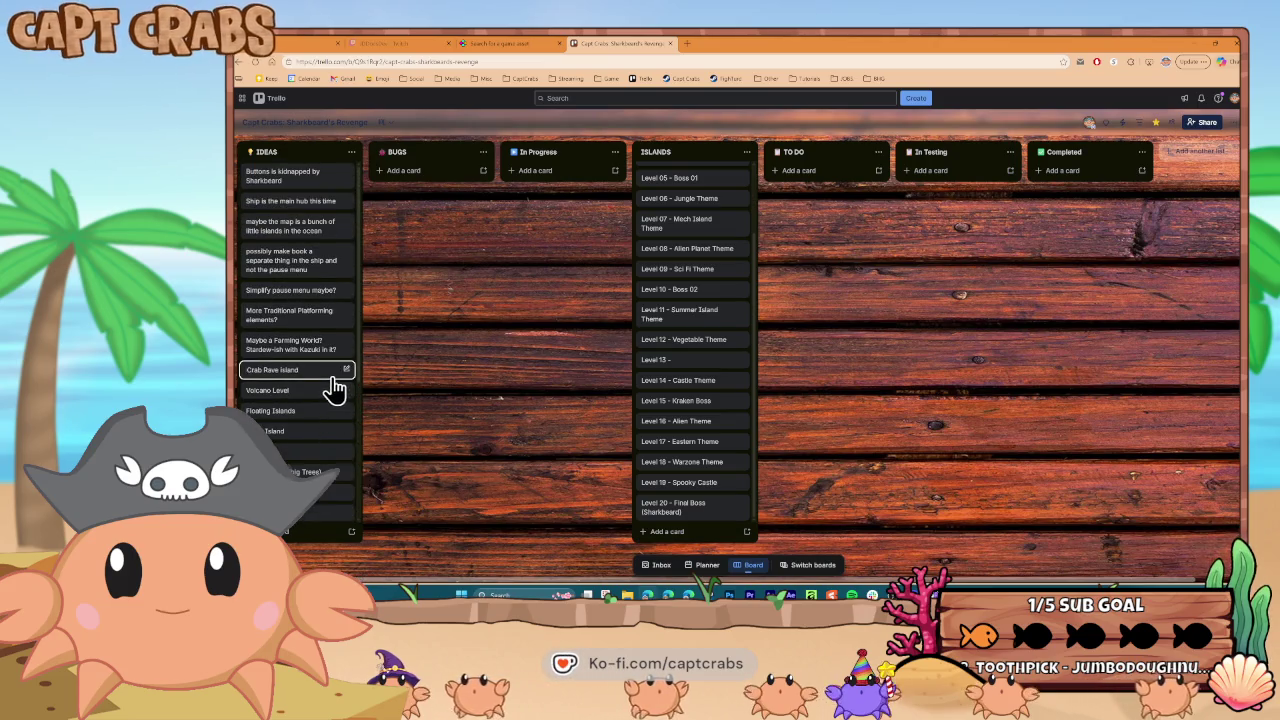
click(700, 361)
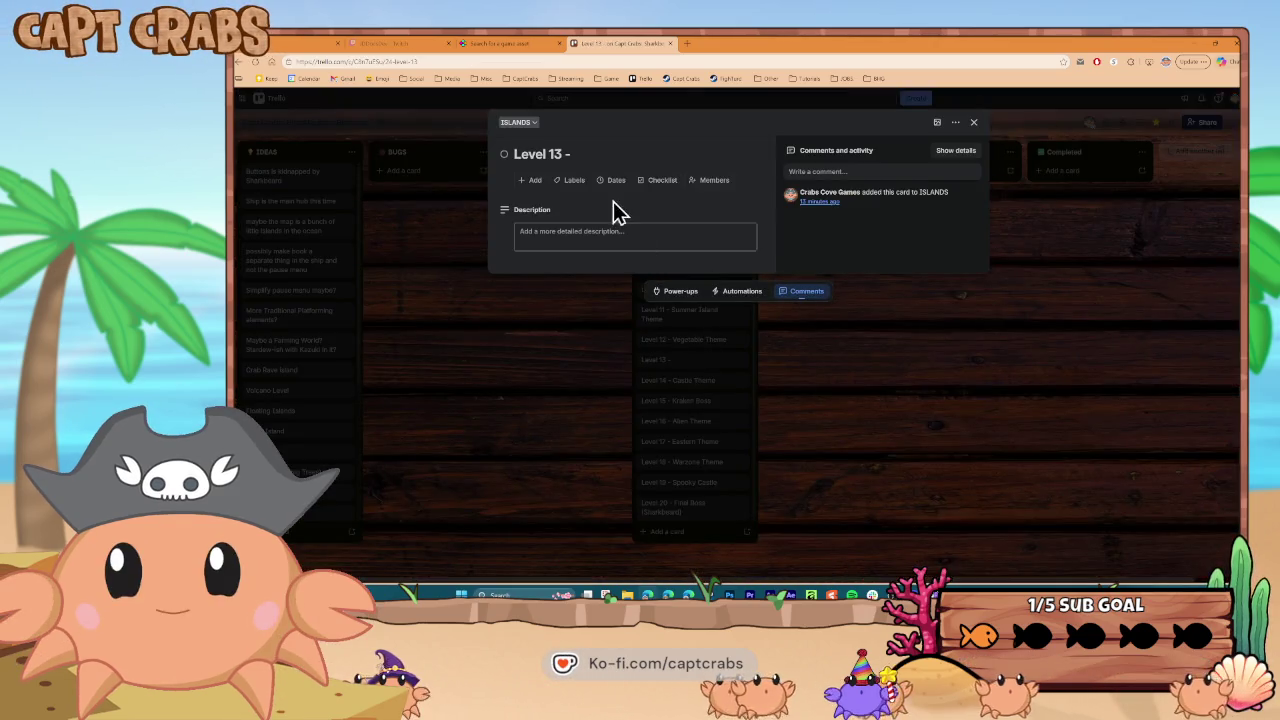
click(598, 153)
text(Volc)
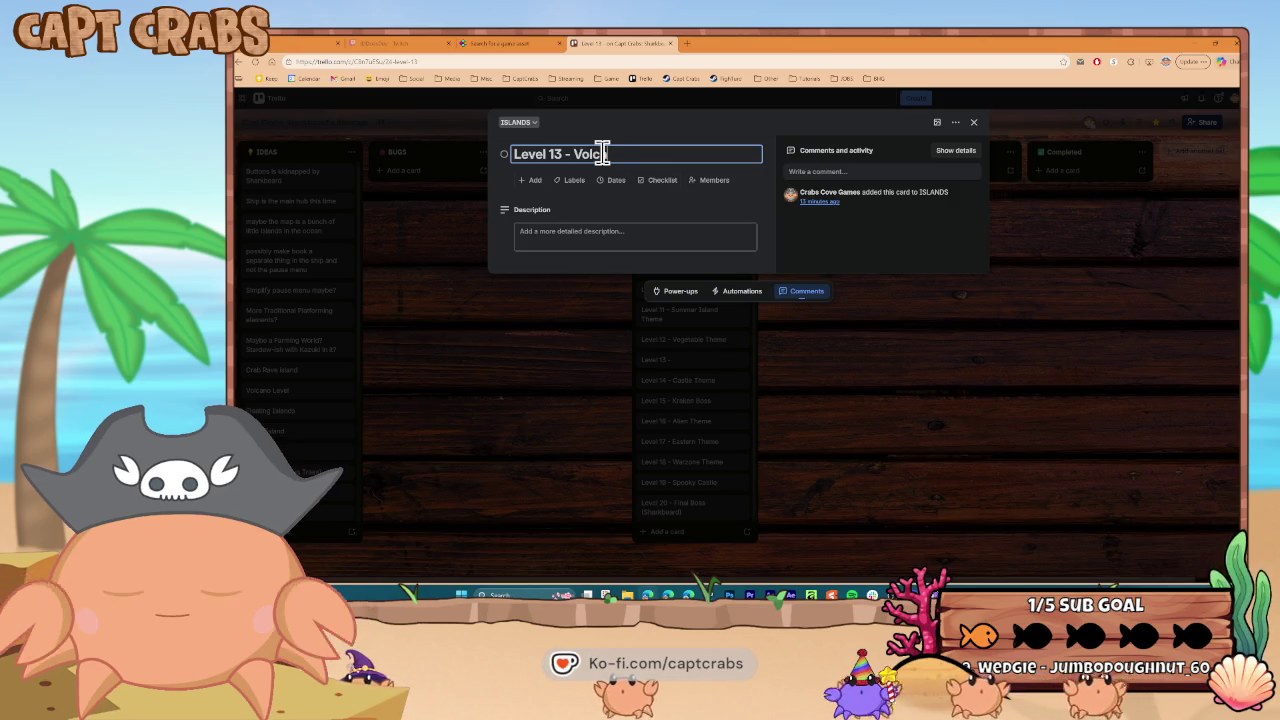
text(anoI)
text(eme)
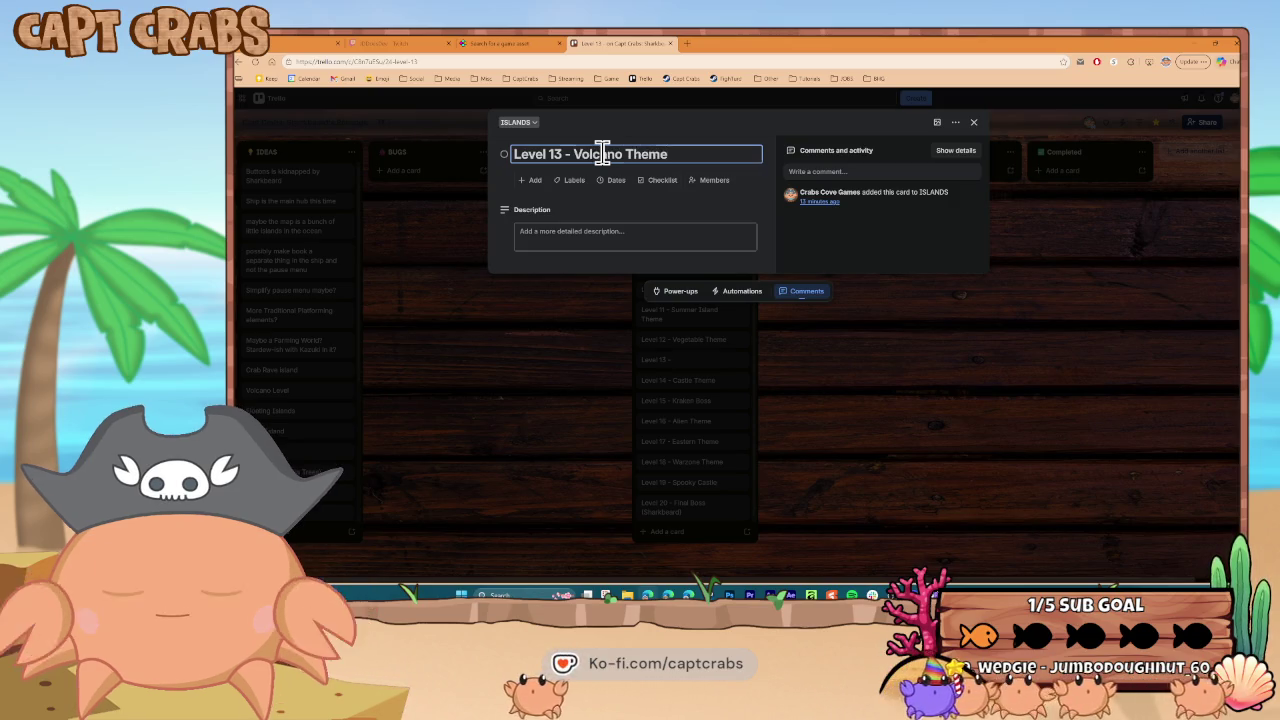
key(Return)
click(567, 362)
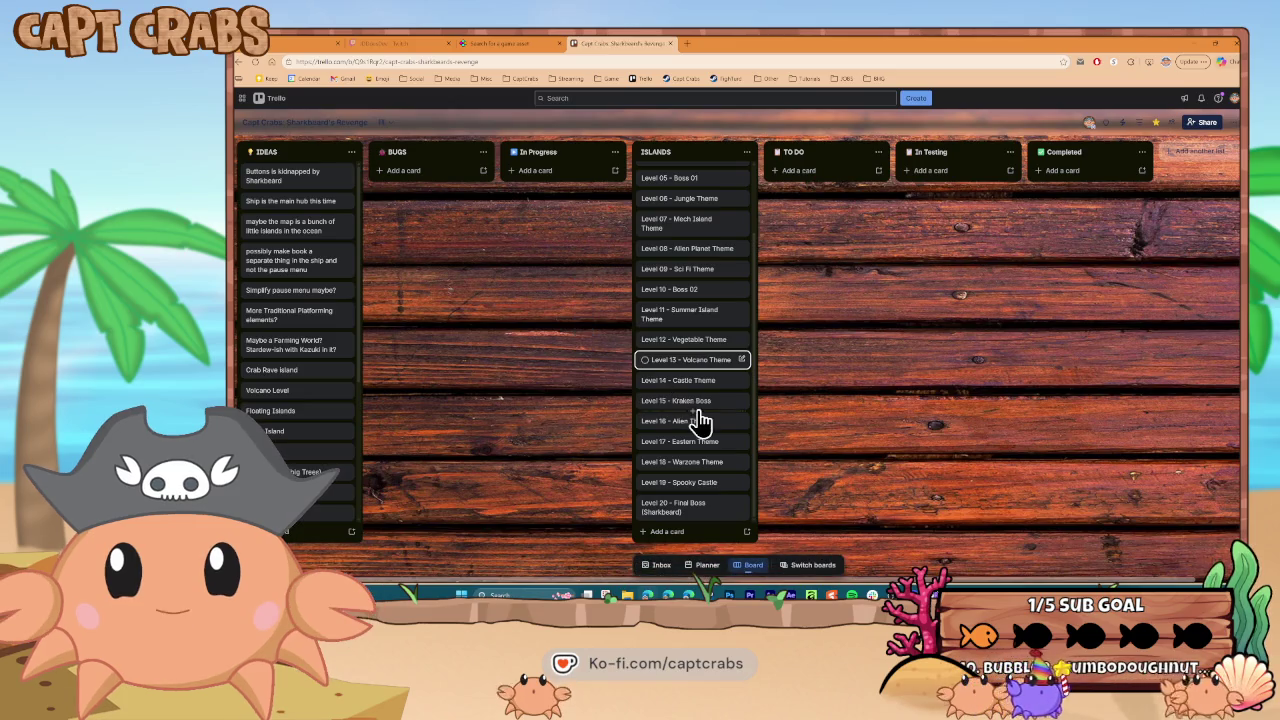
scroll(697, 420, up, 2)
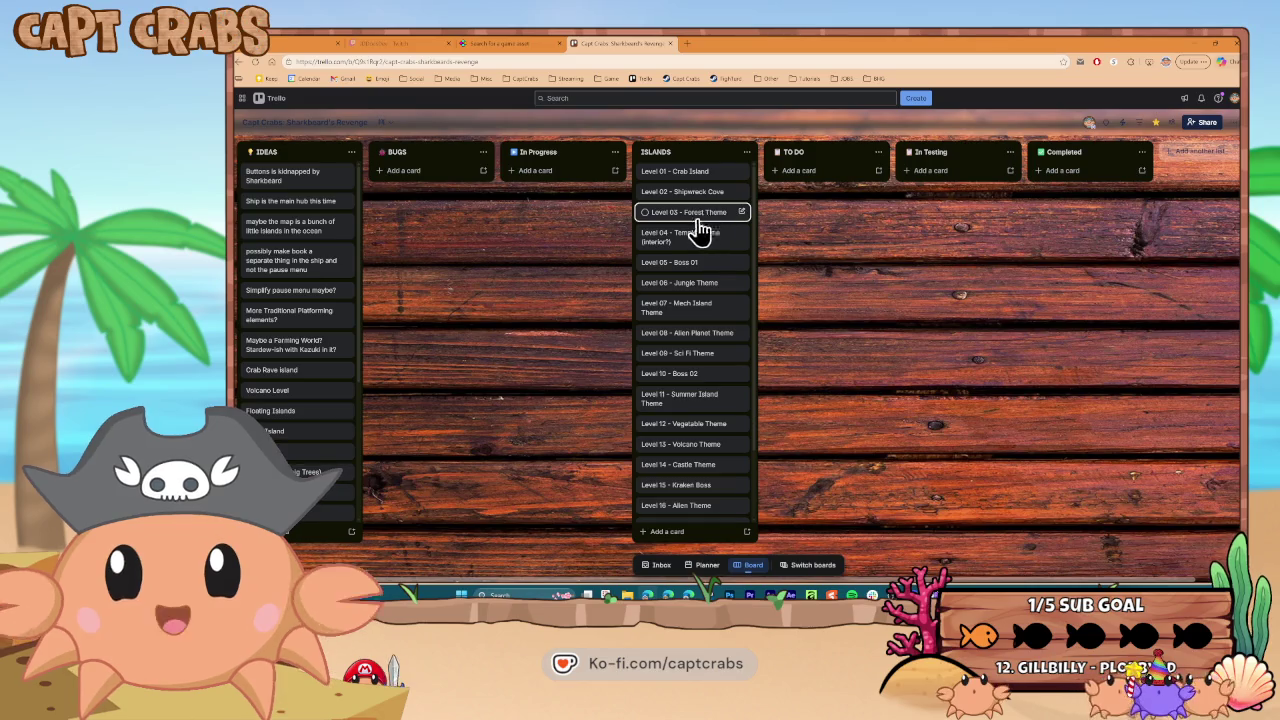
scroll(335, 392, down, 3)
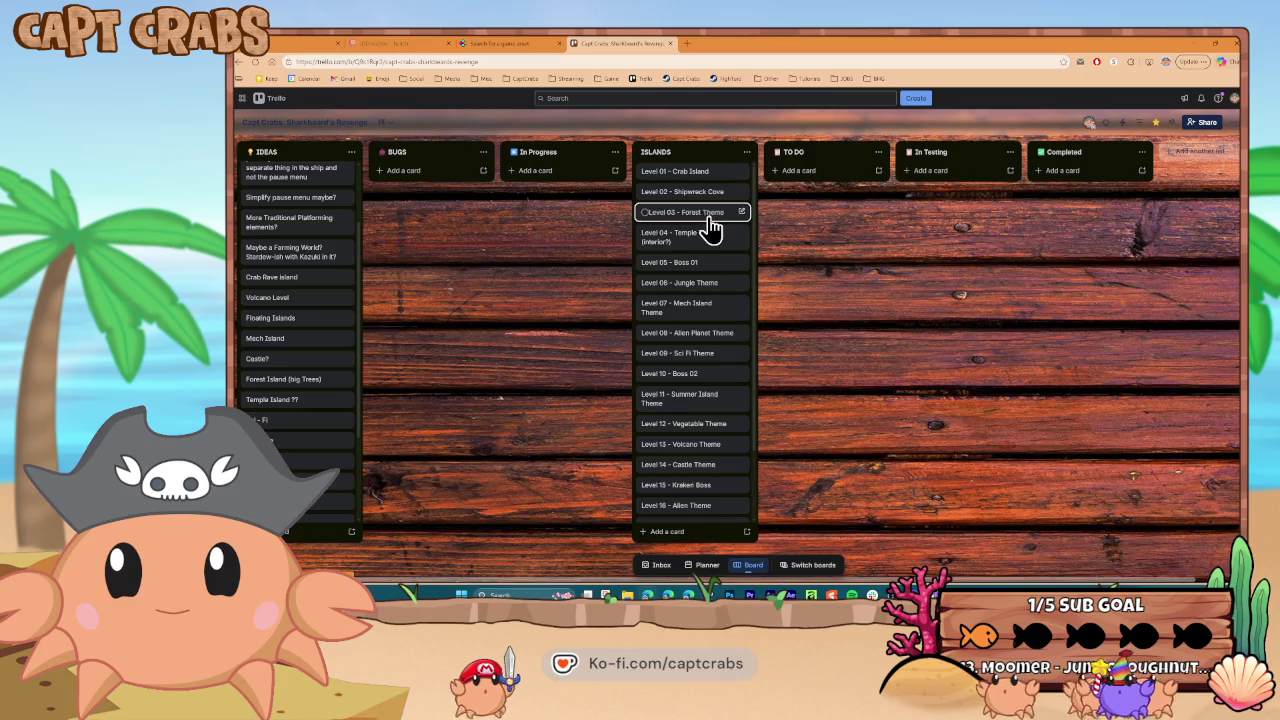
scroll(285, 413, up, 3)
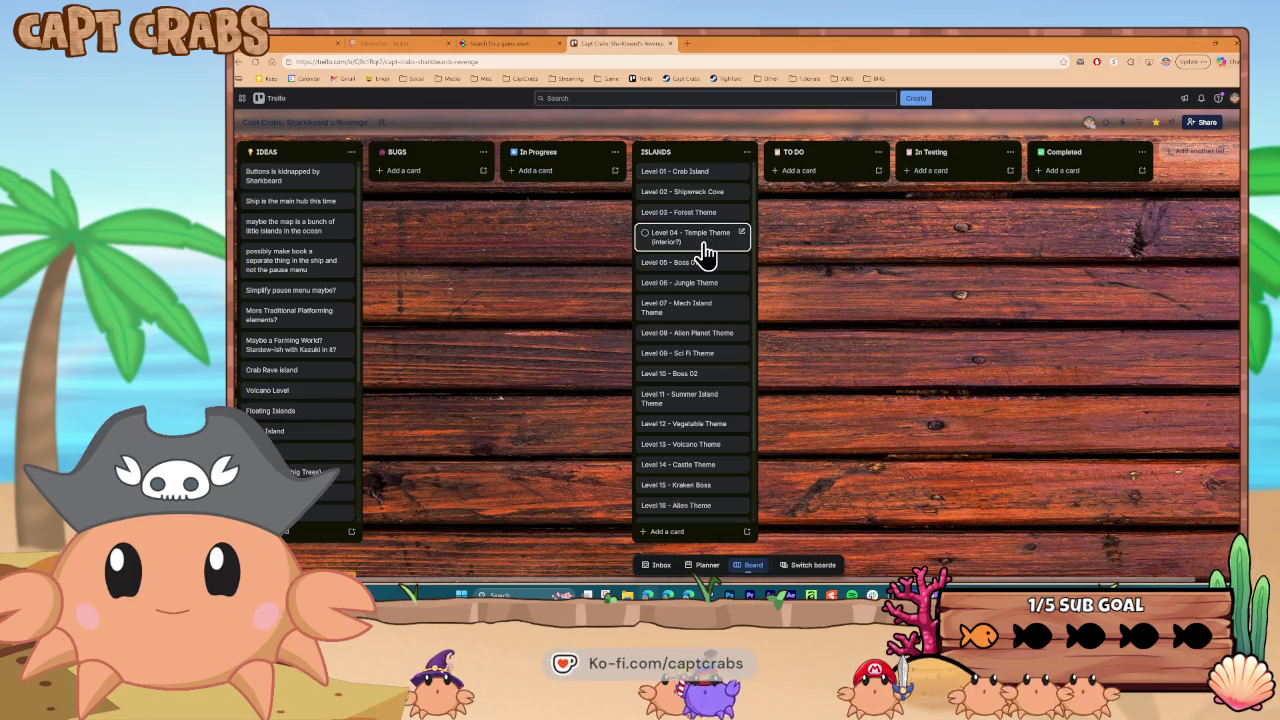
scroll(671, 437, down, 2)
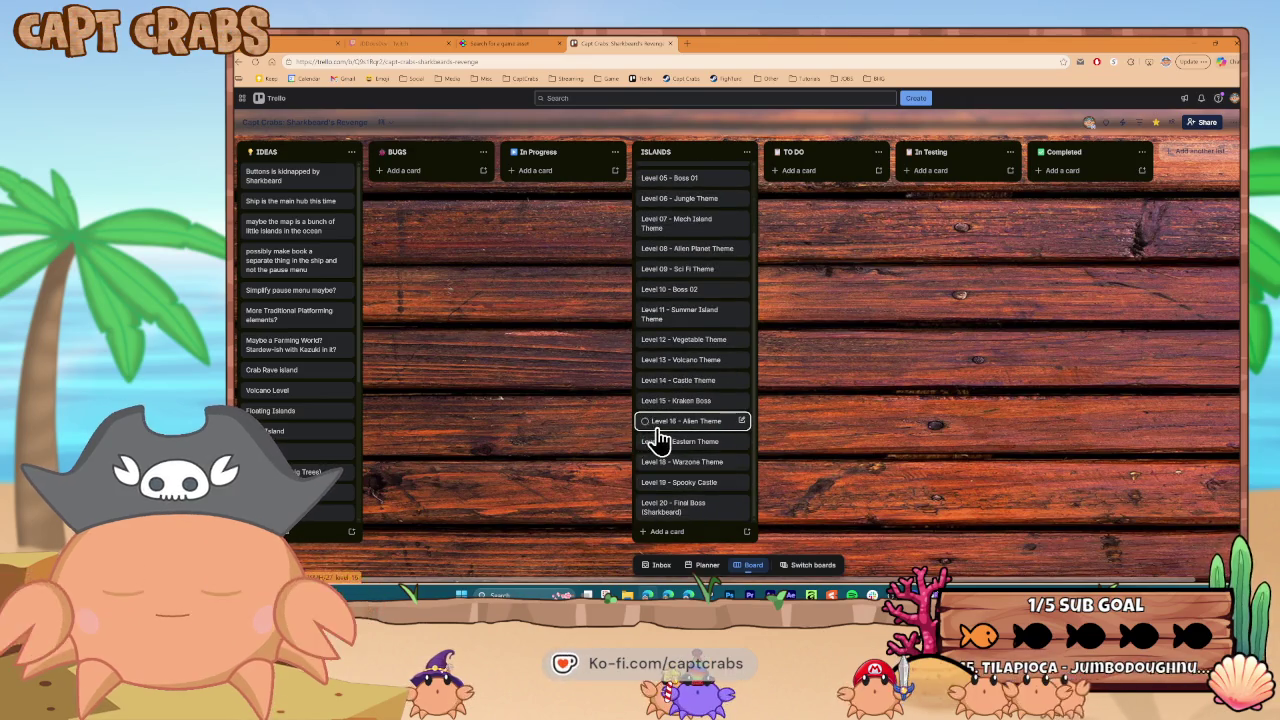
scroll(651, 440, up, 2)
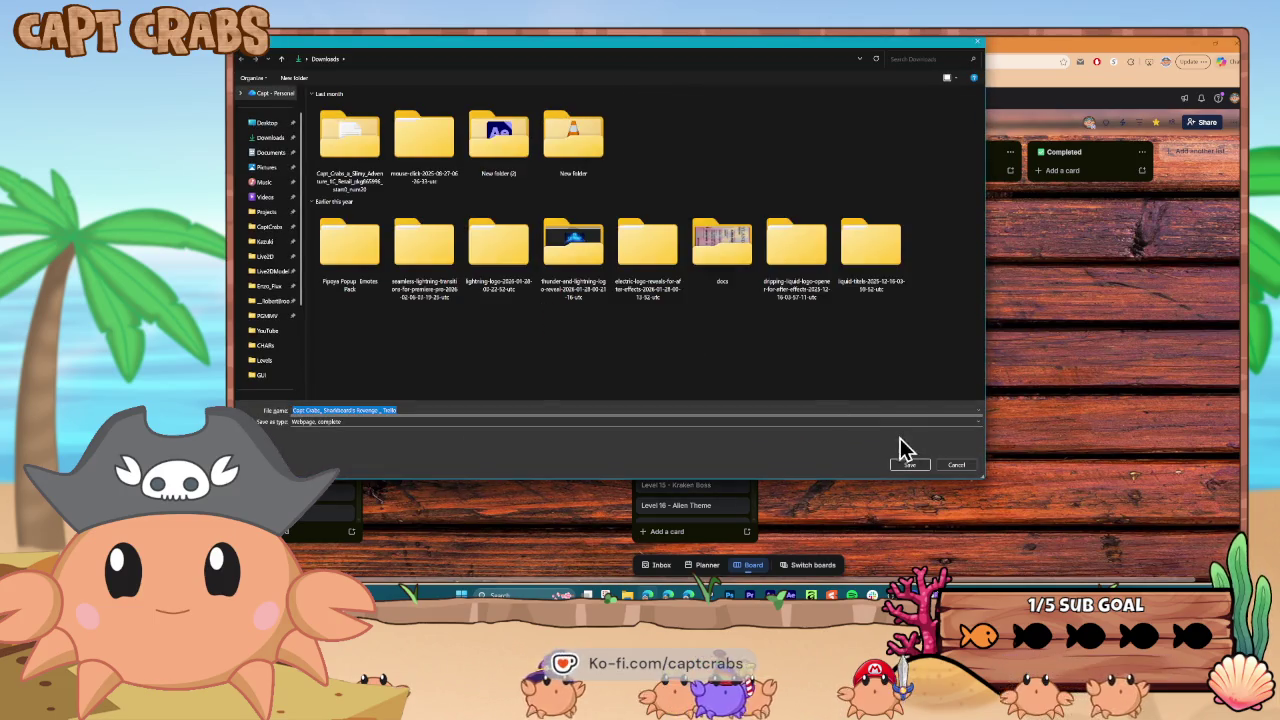
click(956, 465)
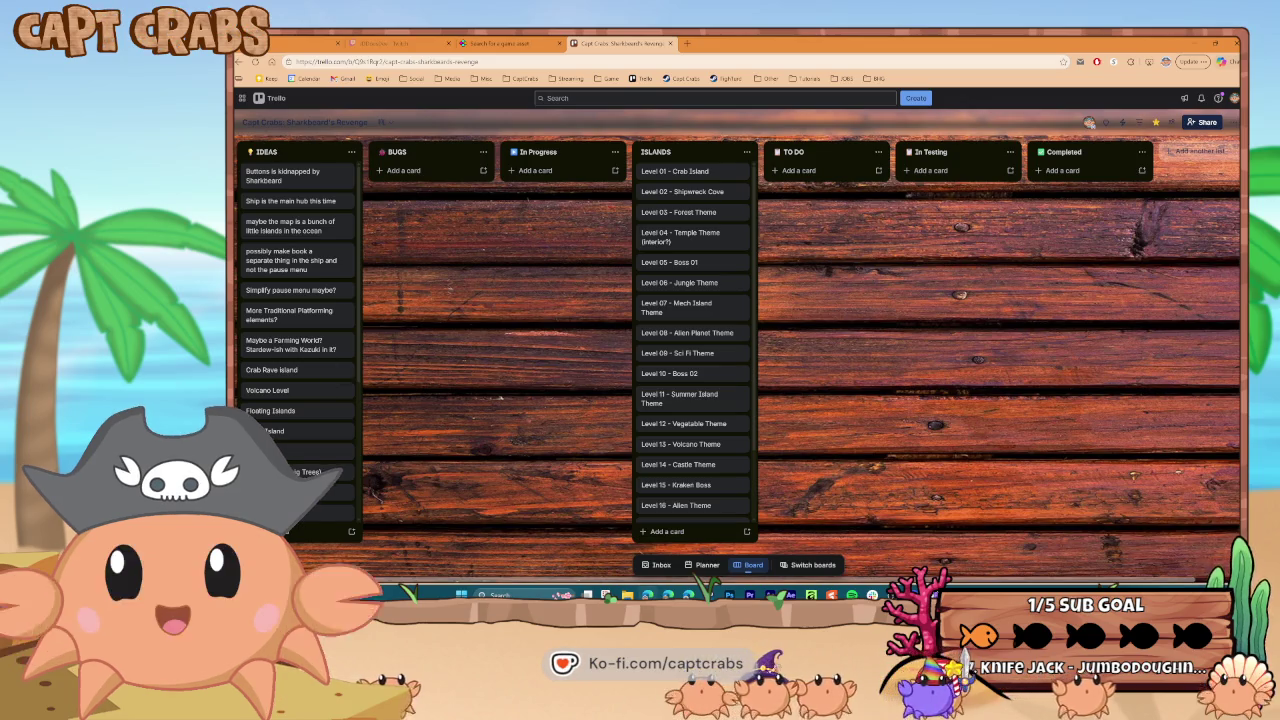
Return to Action Game Maker and show the SceneTransition graph containing the map node
key(alt+Tab)
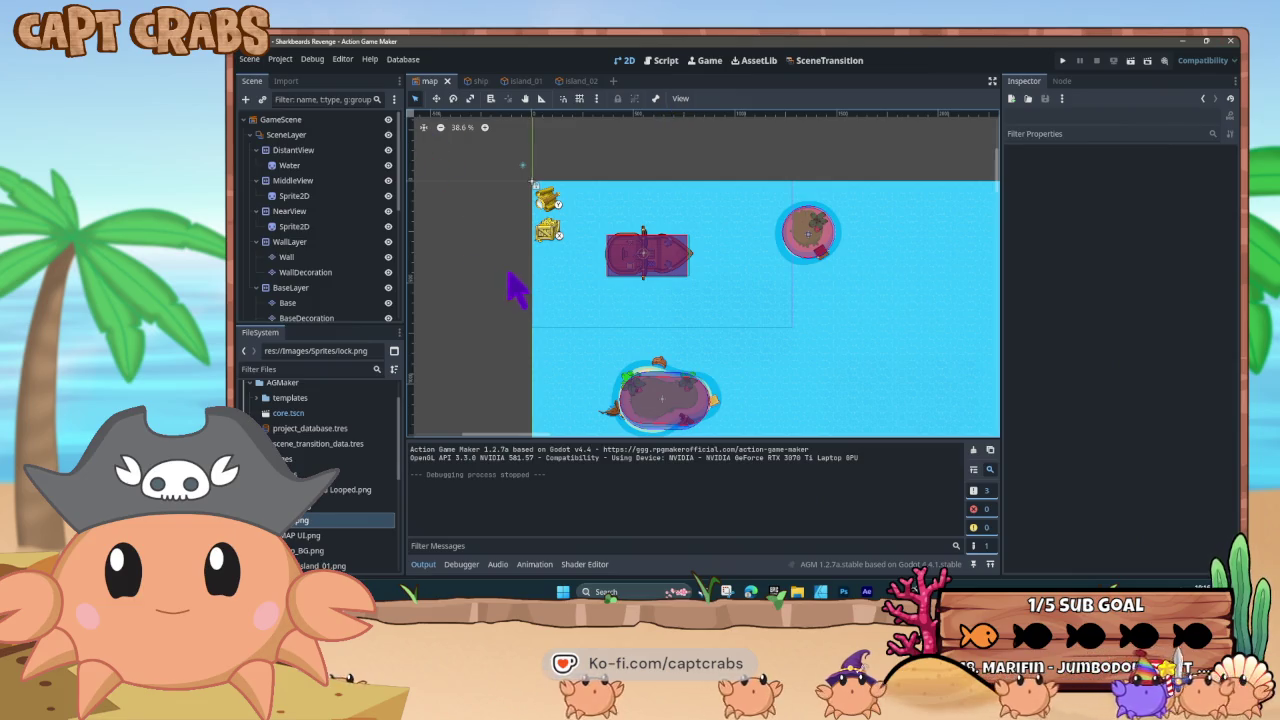
scroll(502, 250, down, 3)
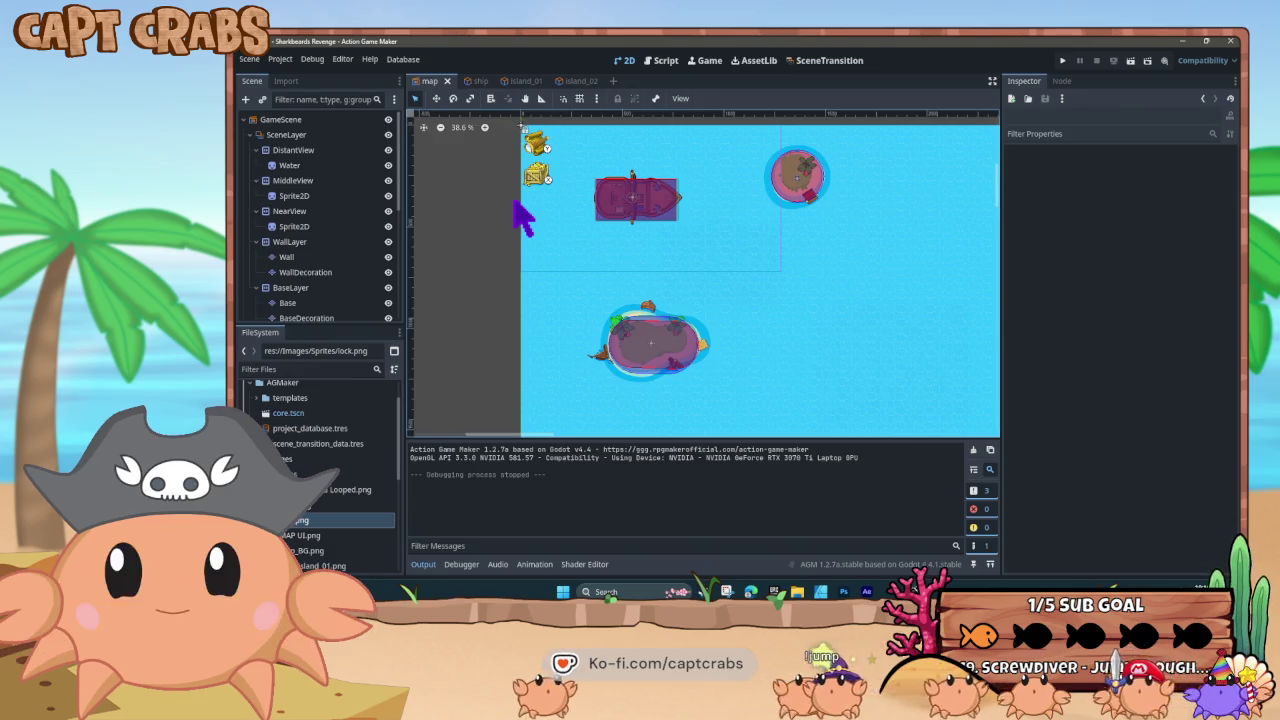
click(818, 60)
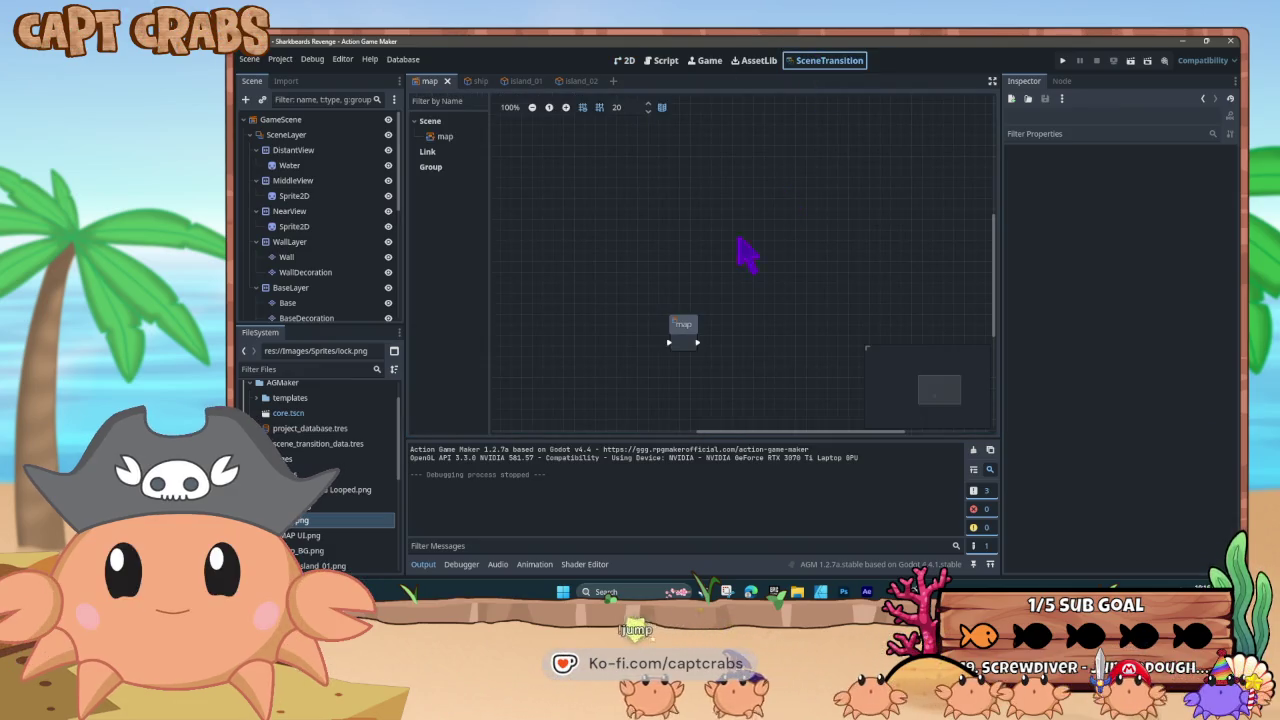
Move the map node up-left and set its Color to #00397e
drag(697, 343, 637, 249)
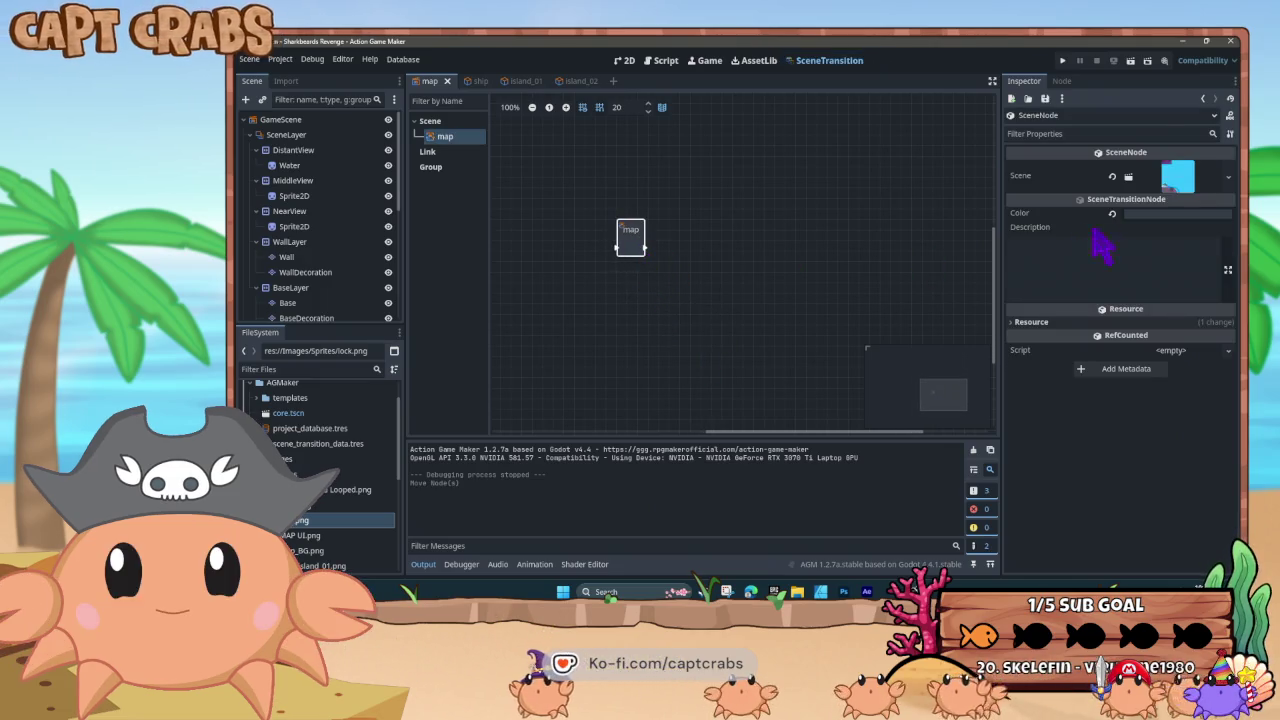
click(1140, 214)
drag(1144, 240, 1127, 242)
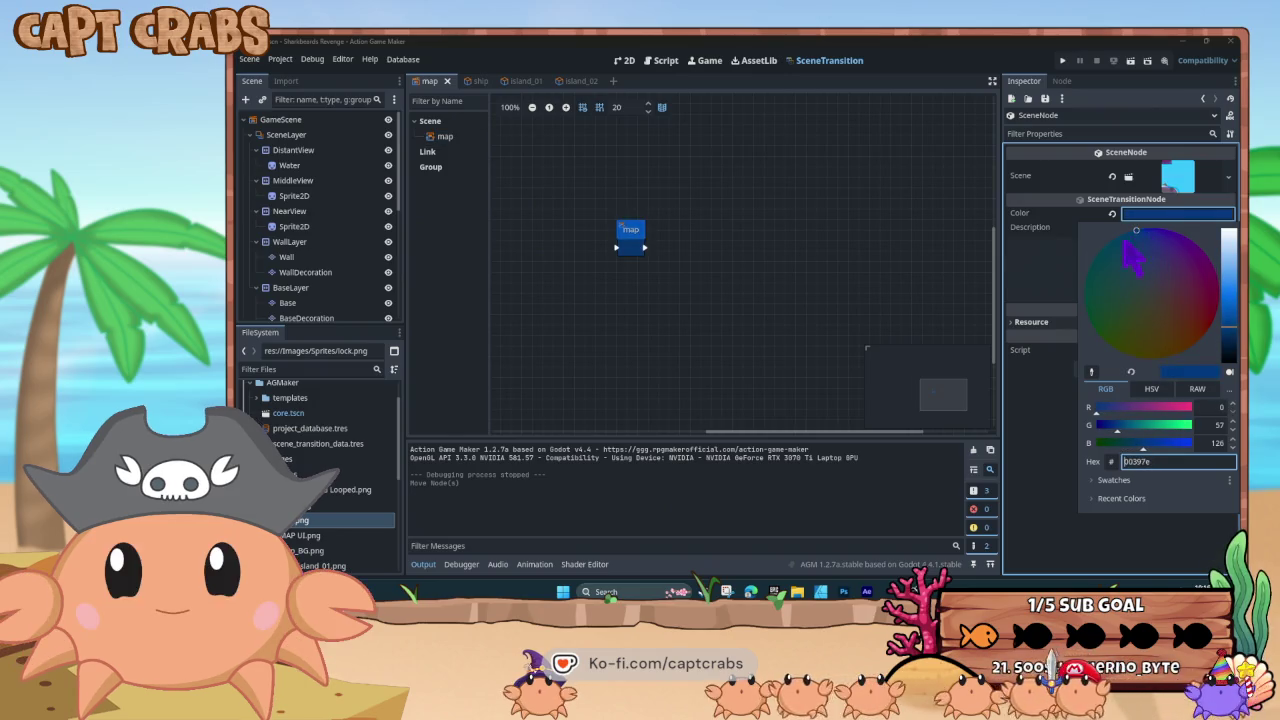
click(722, 238)
Nudge the map node into its final position and return to the 2D map scene
drag(643, 234, 655, 234)
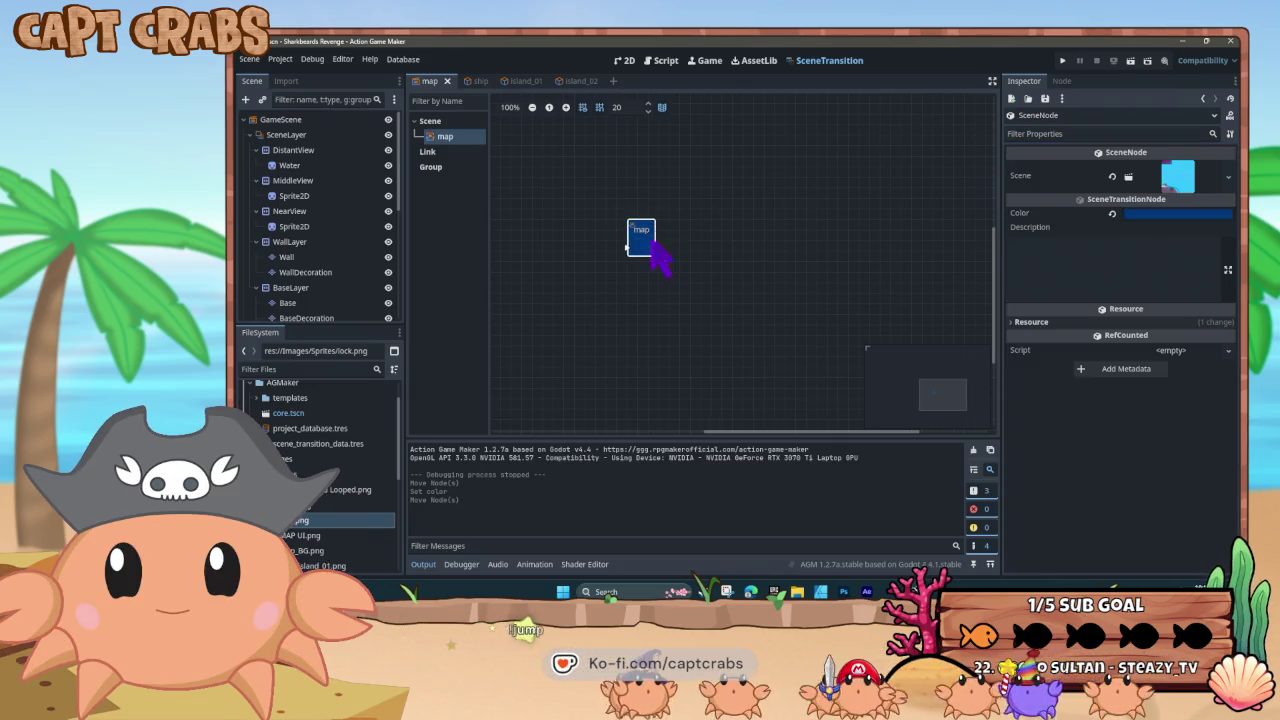
drag(643, 203, 640, 190)
click(645, 297)
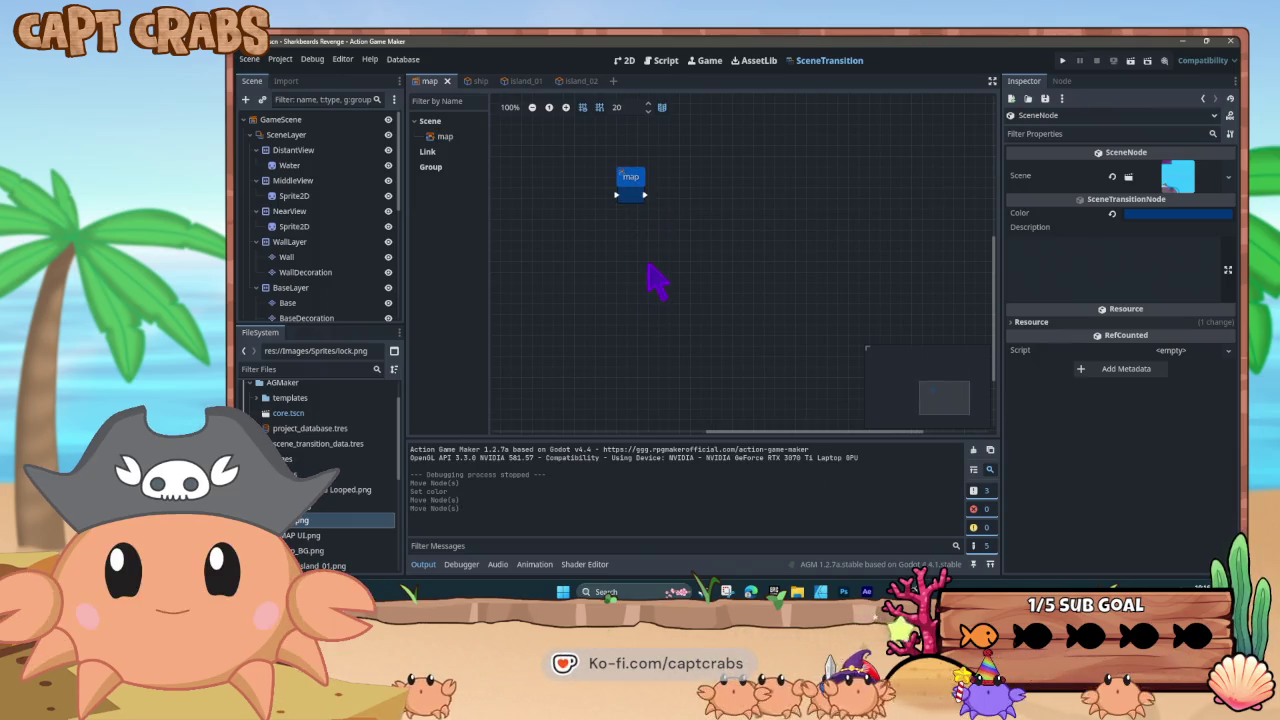
right_click(655, 280)
key(Escape)
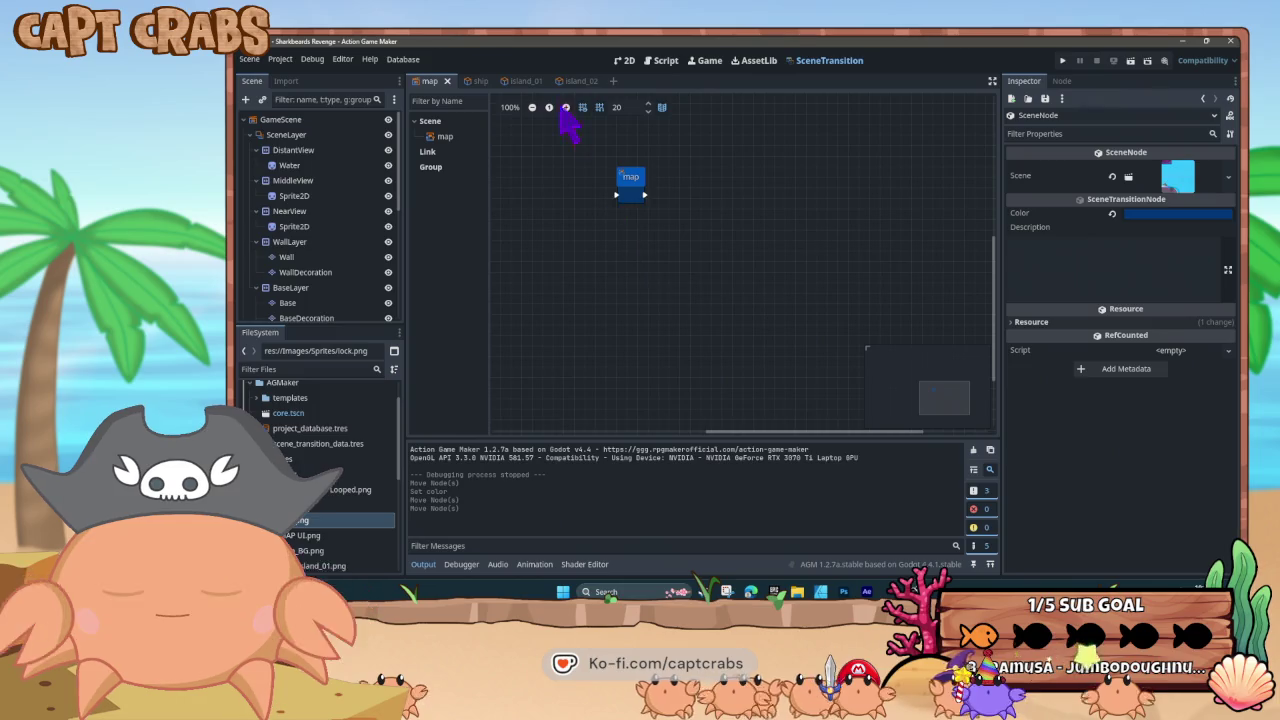
click(627, 61)
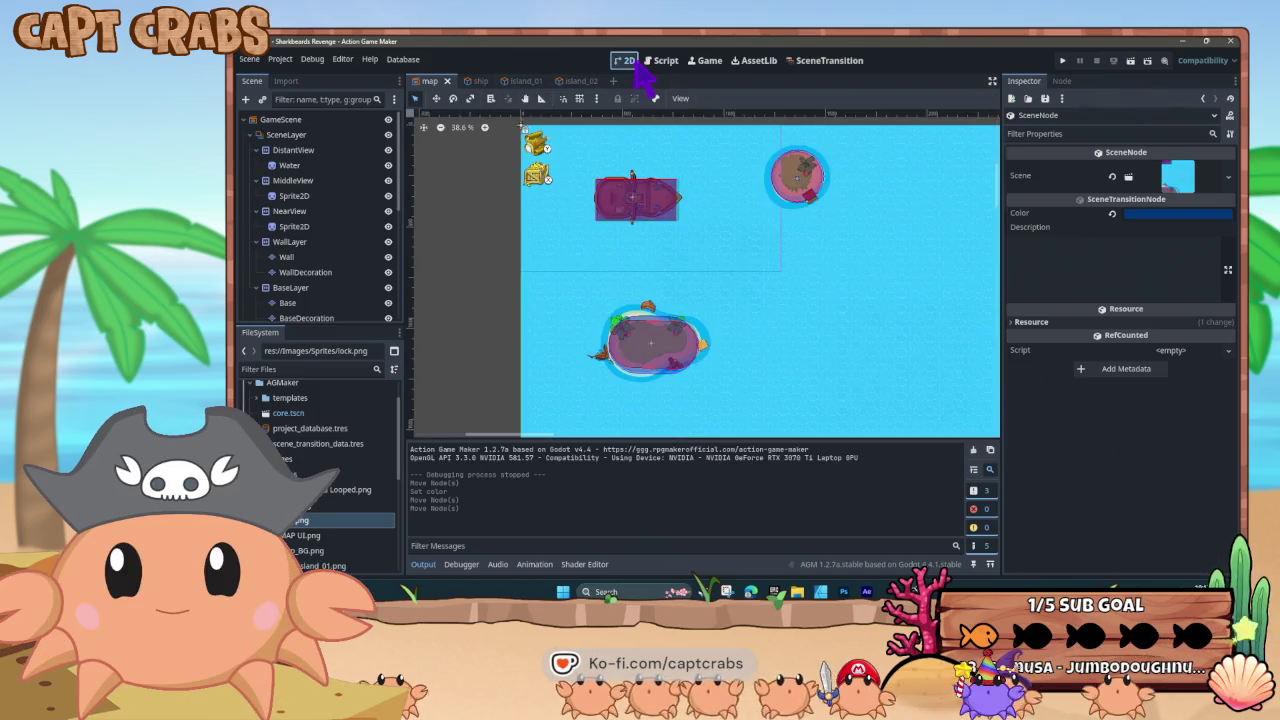
Pass through the AssetLib and Game views, then open the Database on Project Switches
click(757, 62)
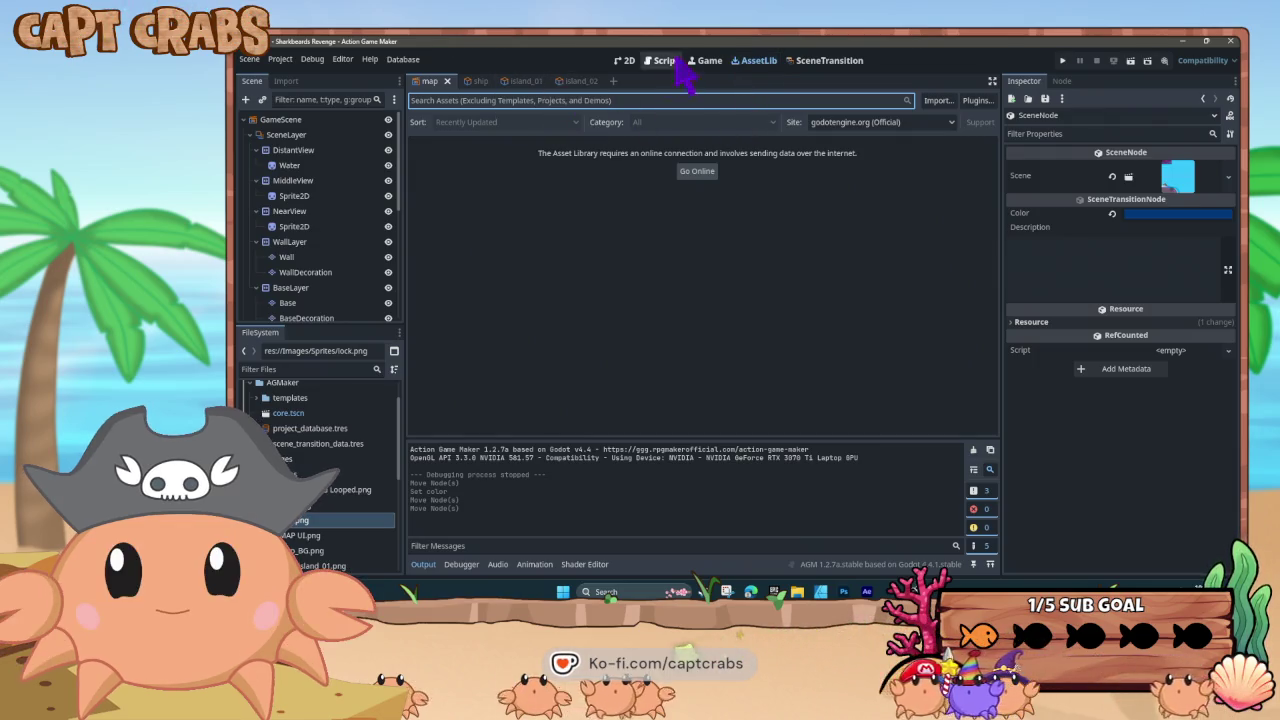
click(707, 62)
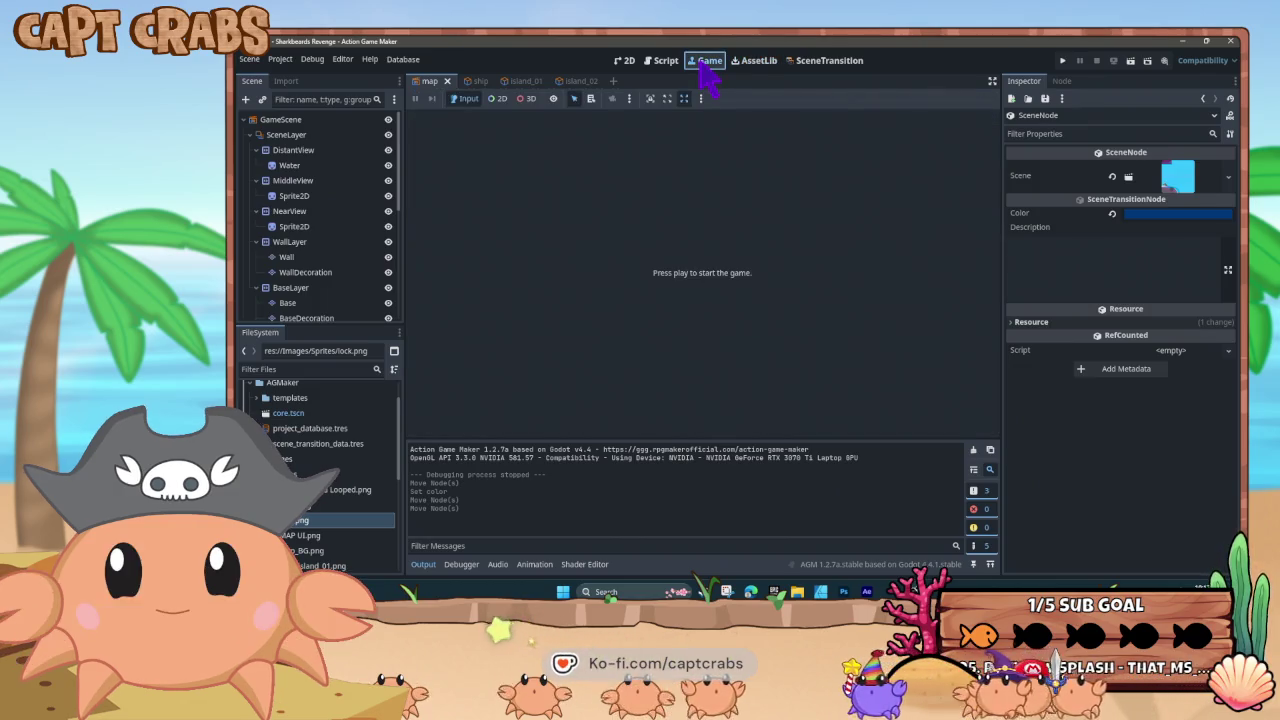
click(624, 61)
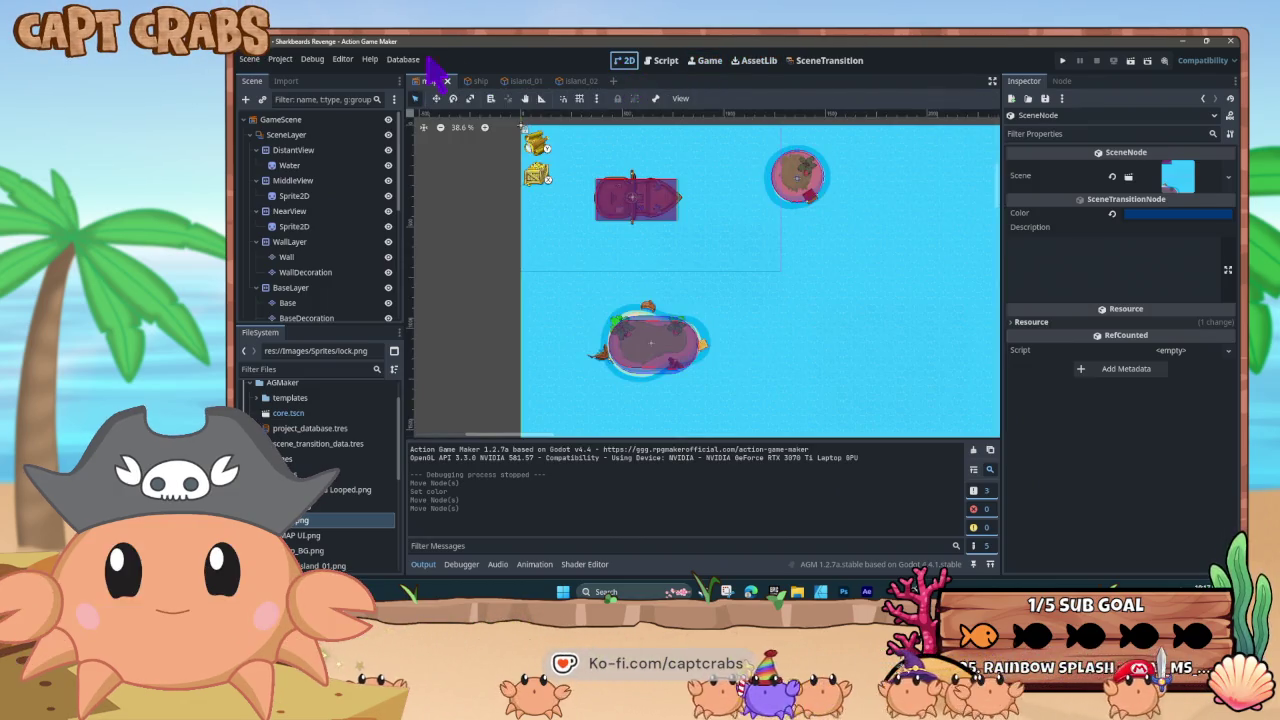
click(404, 60)
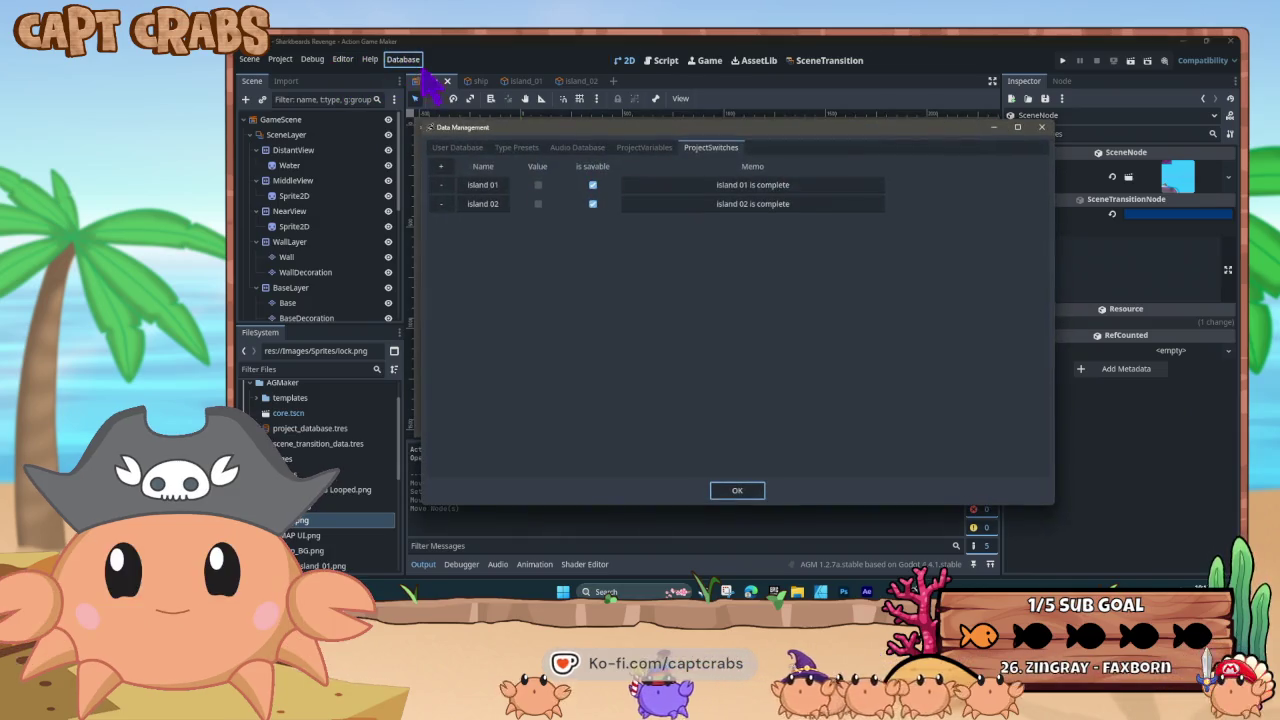
Add and then delete audio entry ID 1 in the Audio Database
click(575, 147)
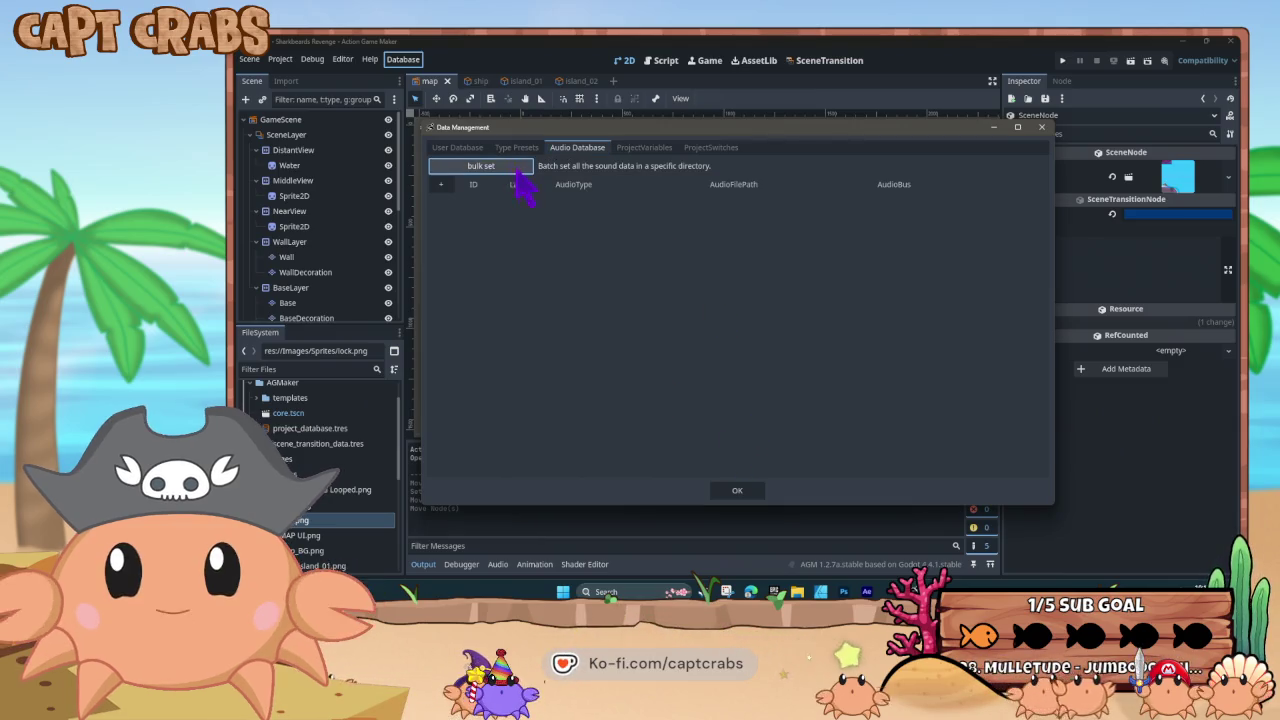
click(440, 186)
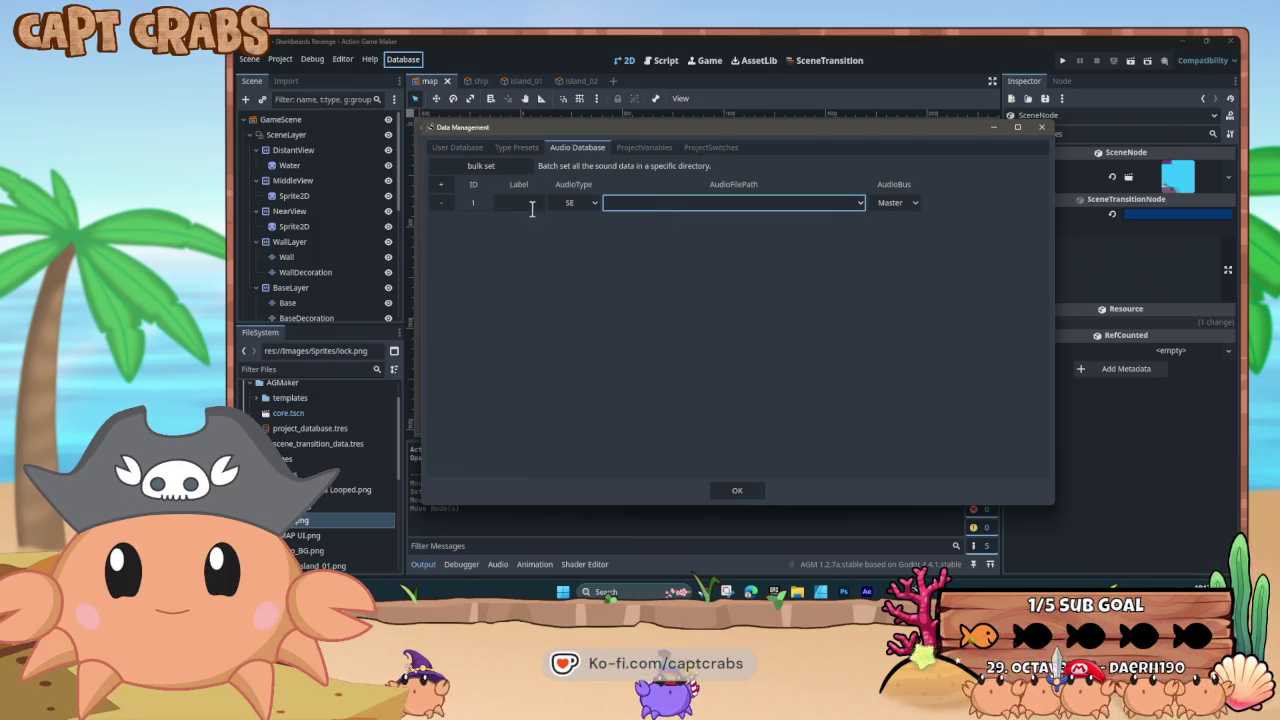
click(530, 204)
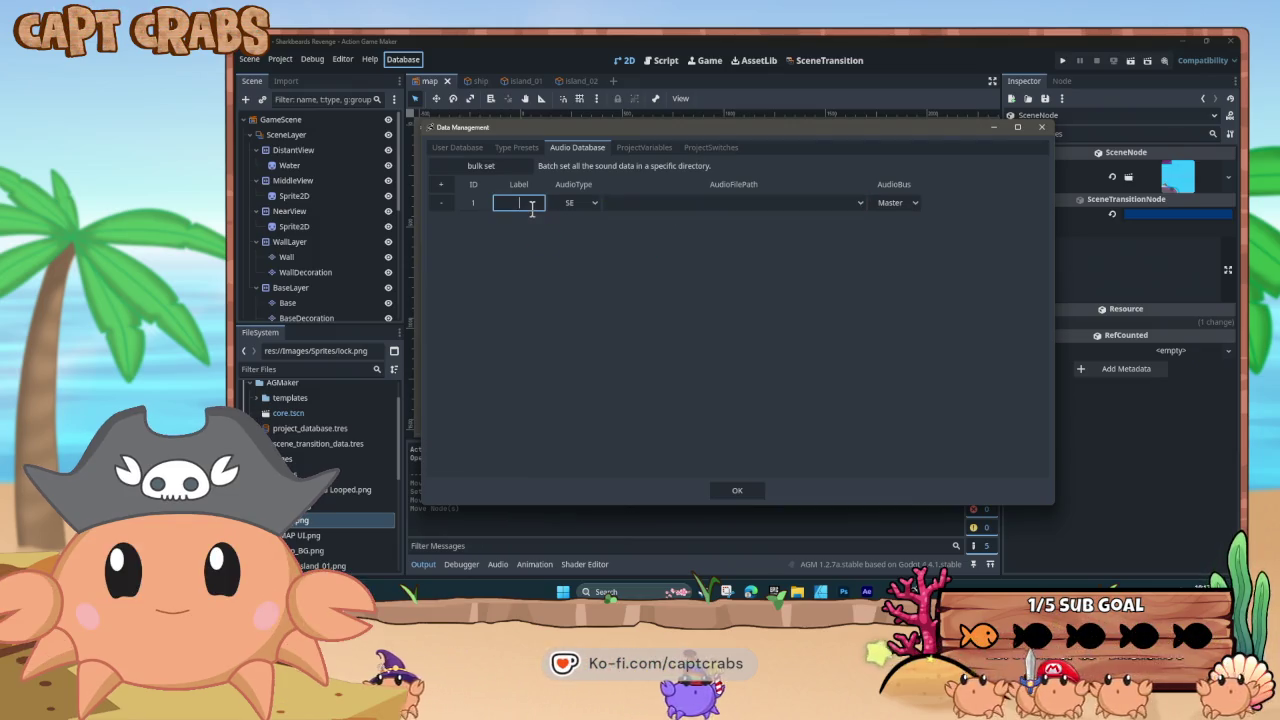
click(445, 204)
click(703, 355)
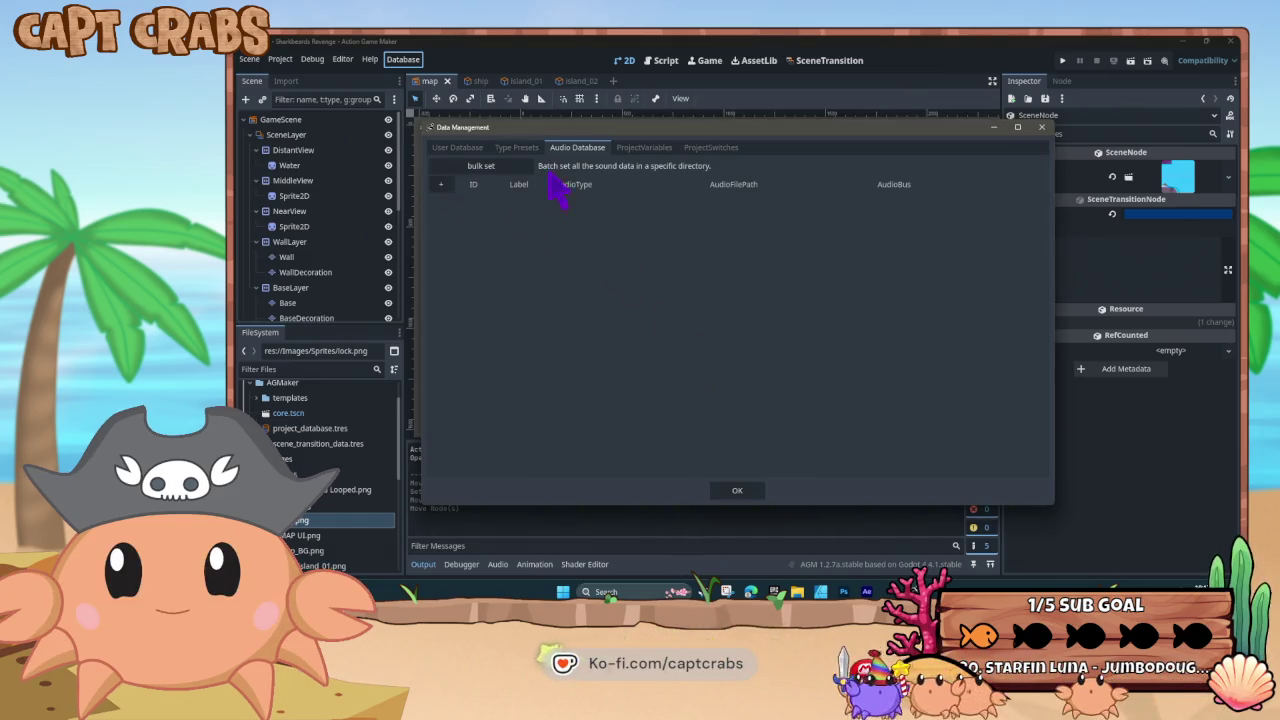
Browse the type presets, then add and remove database_001 in the User Database
click(520, 150)
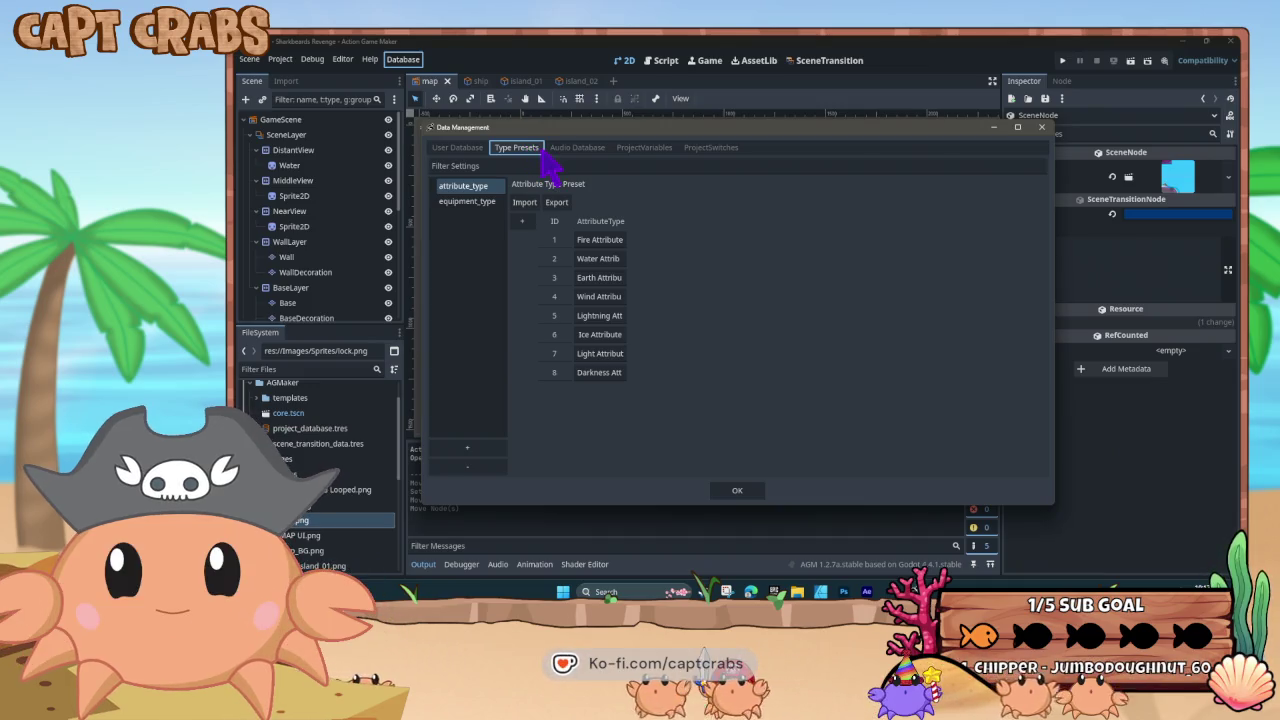
click(476, 205)
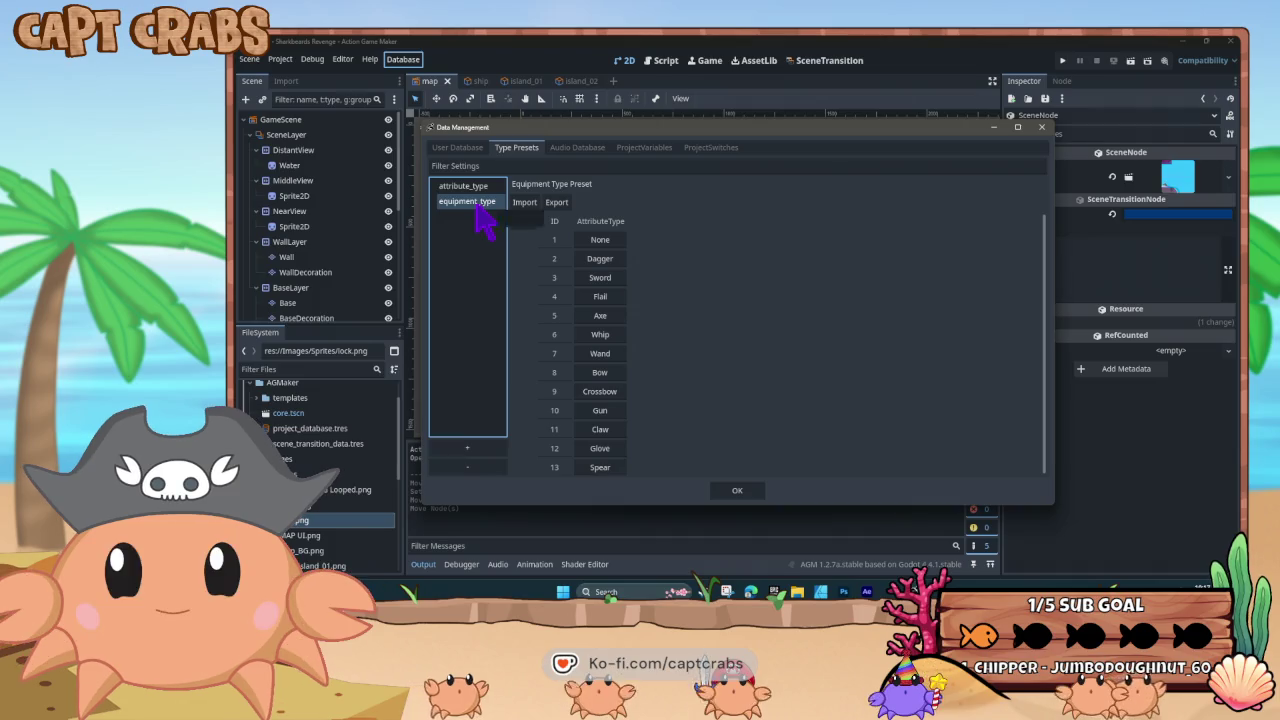
drag(476, 205, 478, 207)
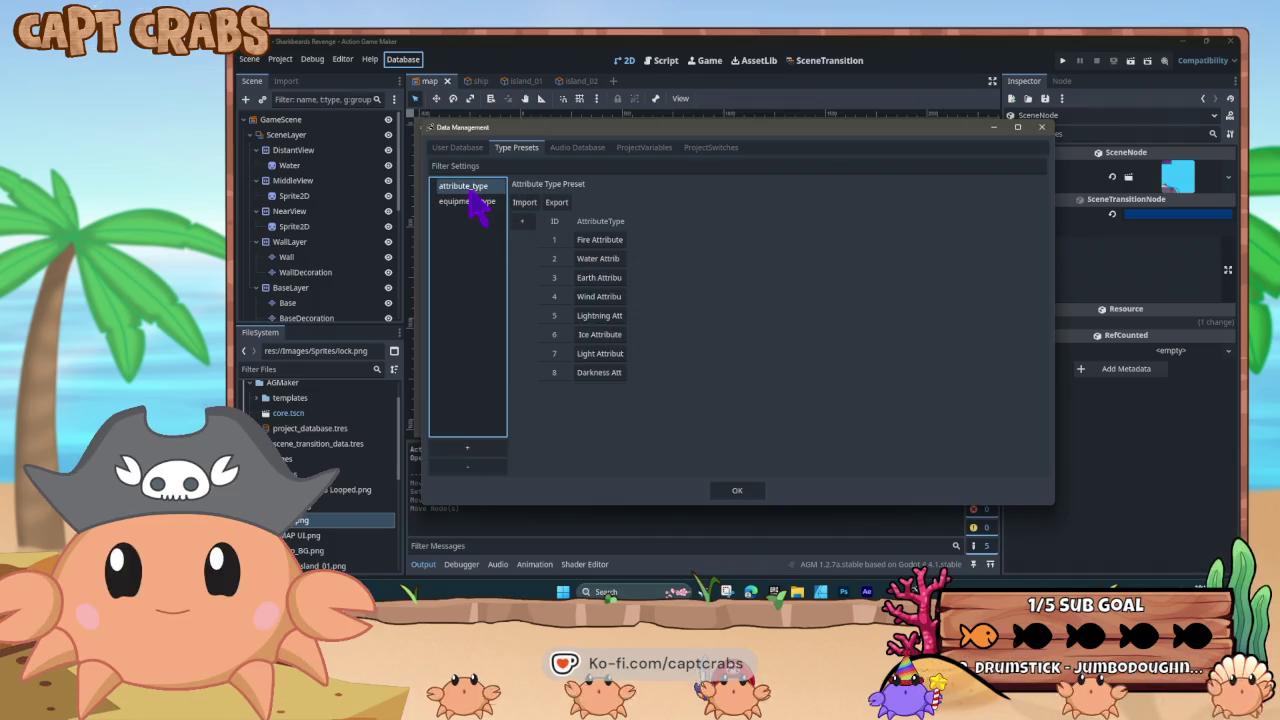
click(467, 153)
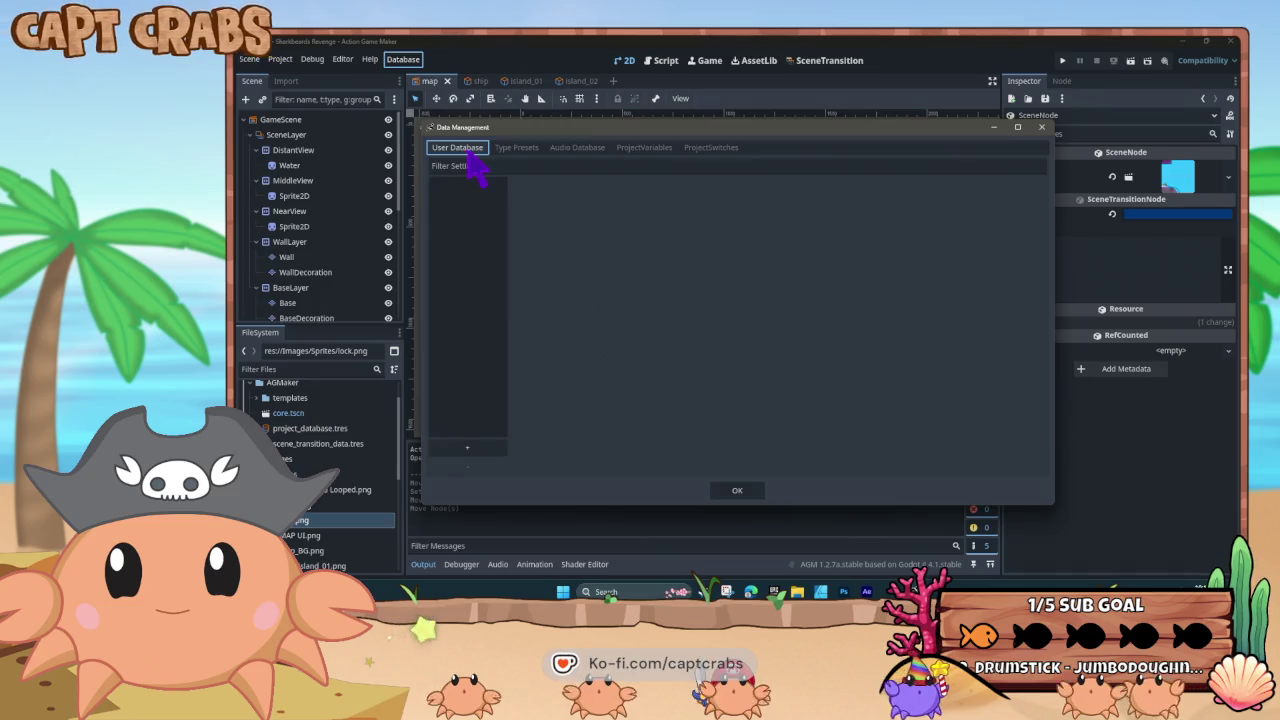
click(467, 449)
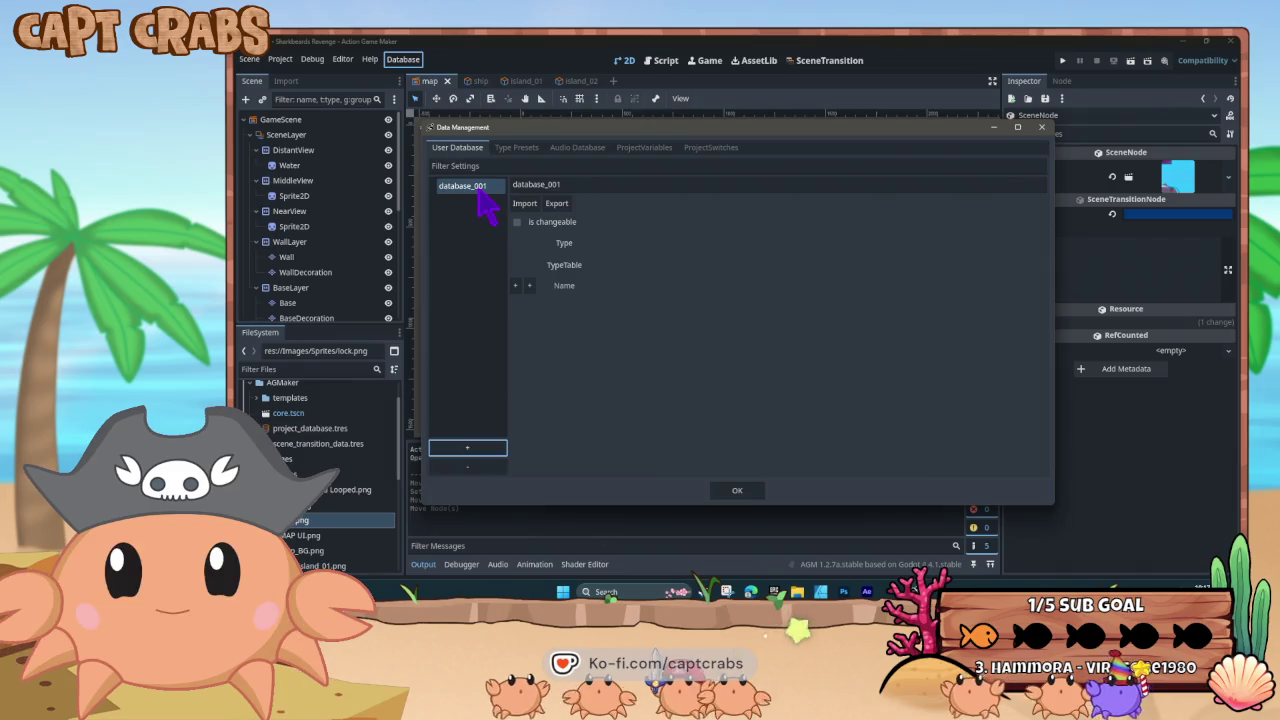
drag(479, 196, 470, 244)
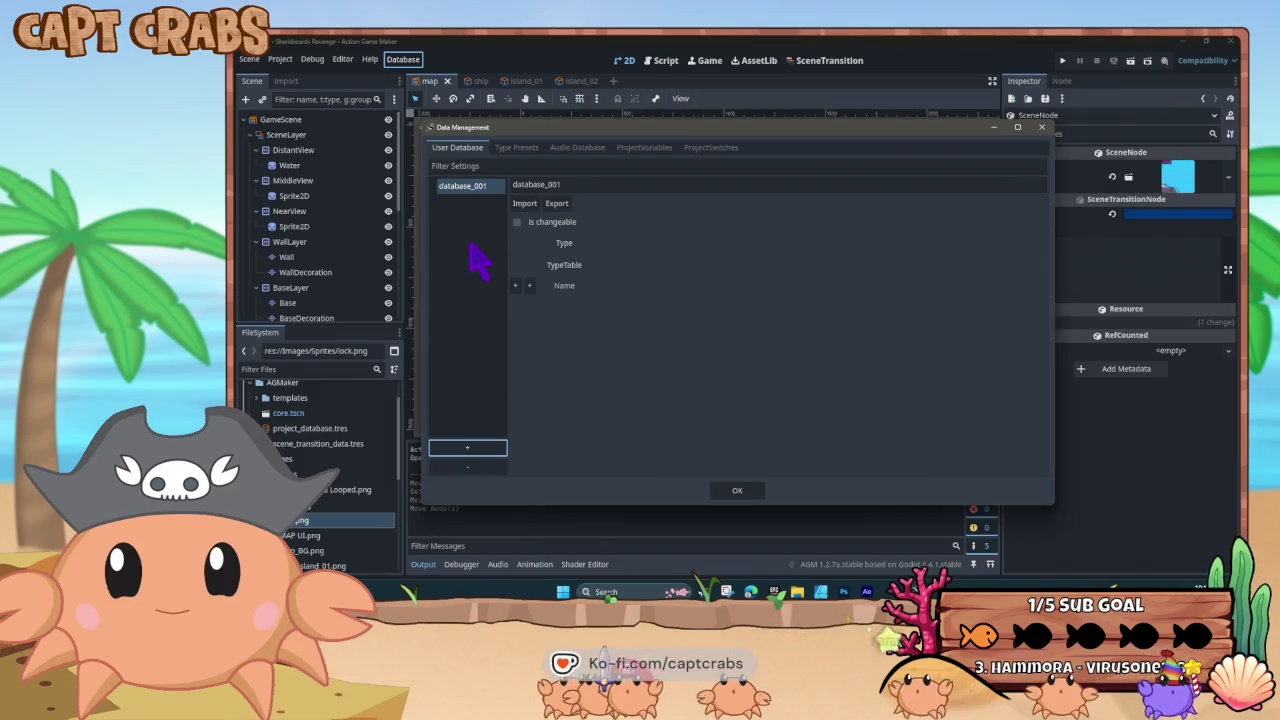
click(484, 467)
click(711, 355)
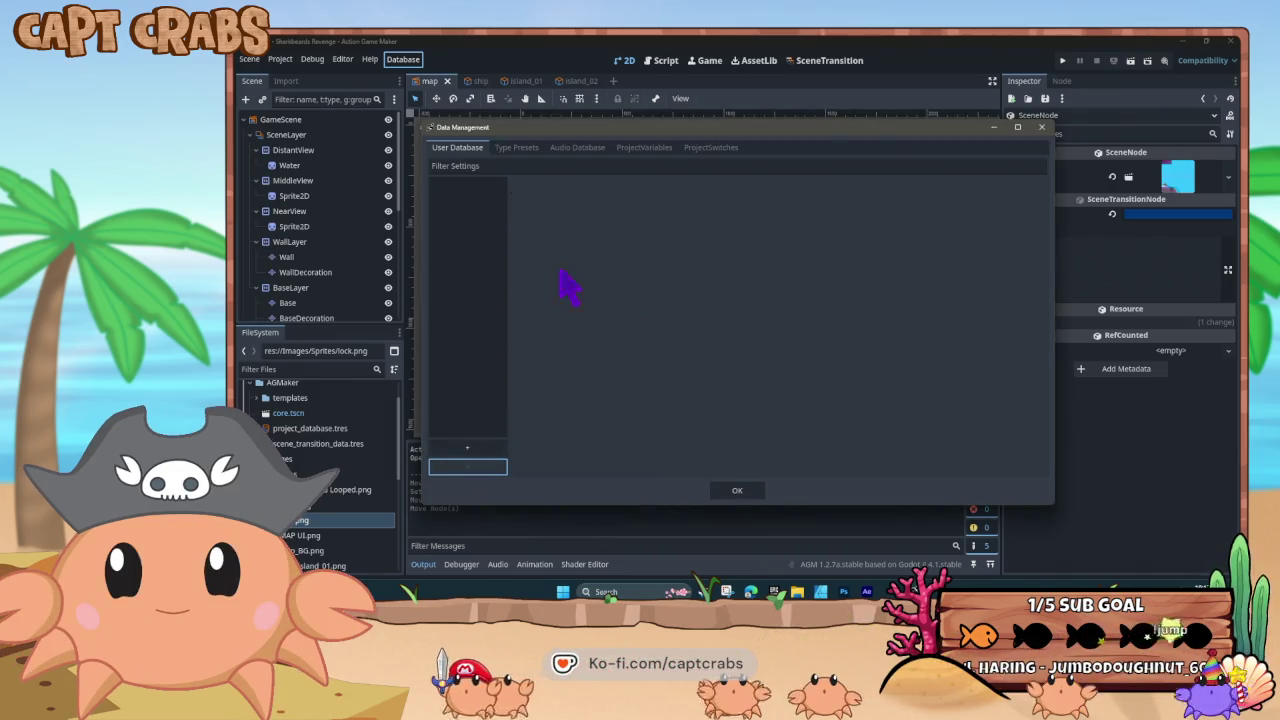
Step through Type Presets and Audio Database to the Project Variables list
click(517, 148)
click(589, 149)
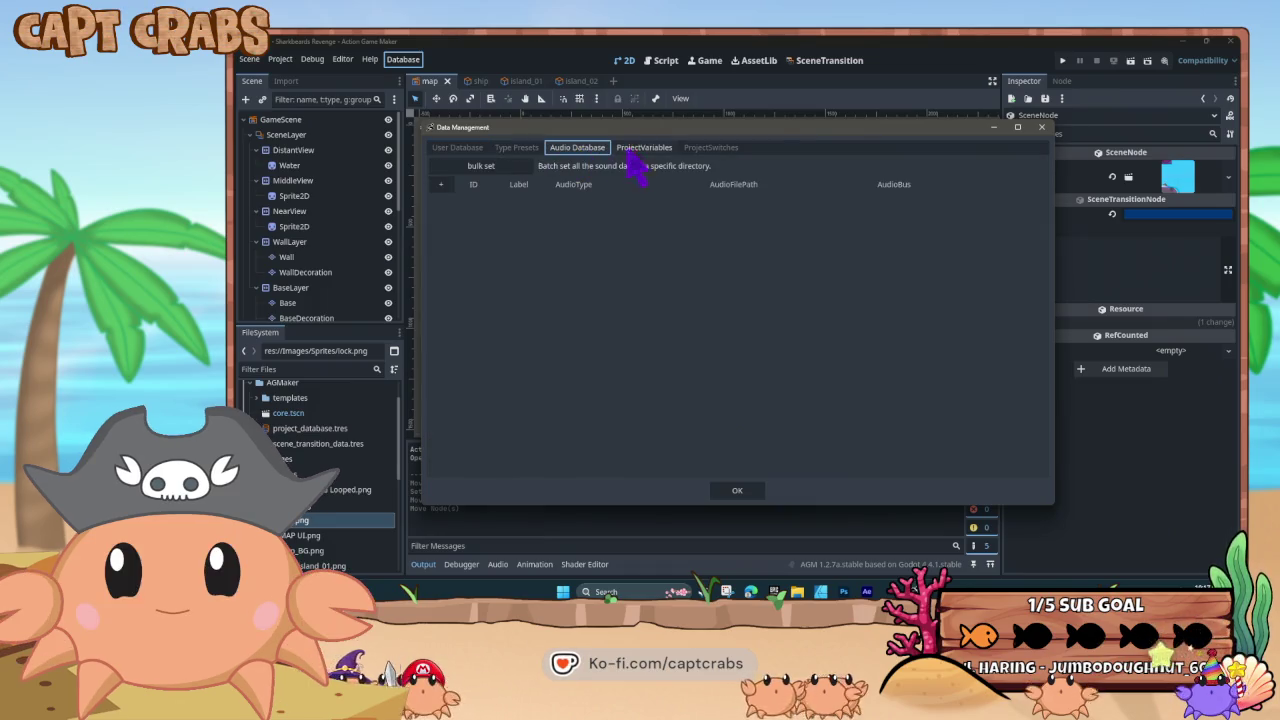
click(648, 150)
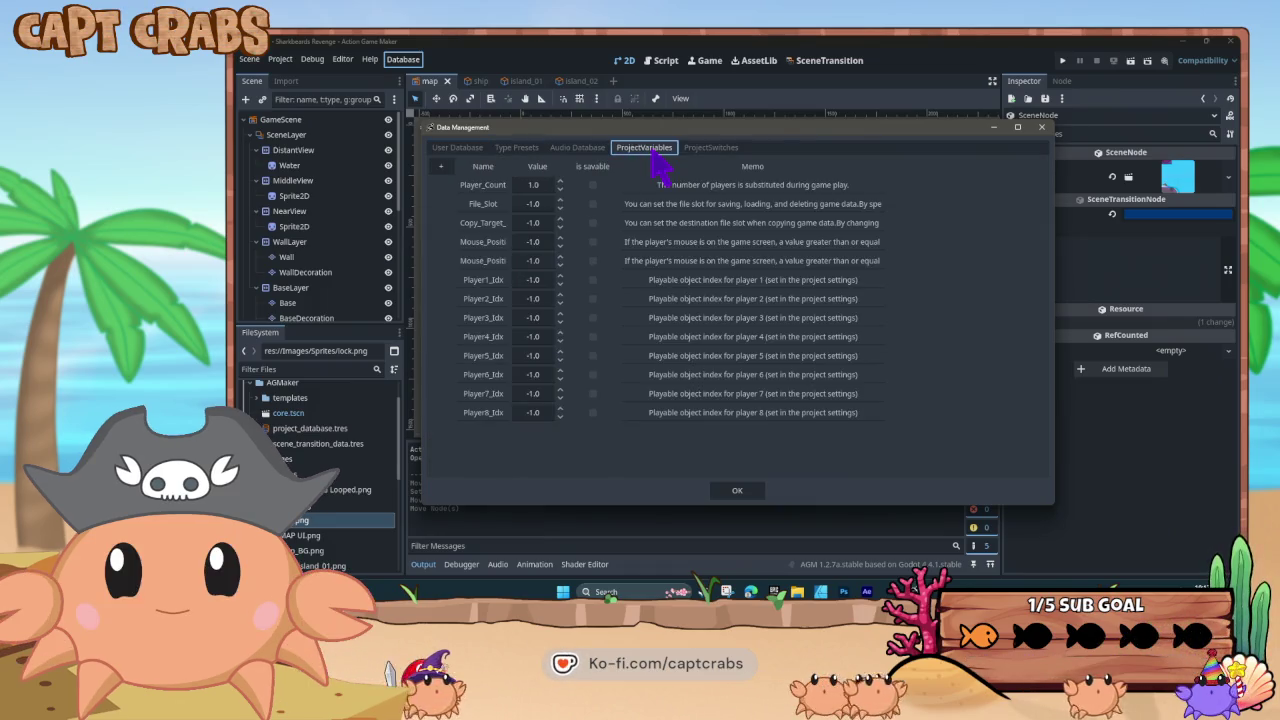
Add switch 'island 03' with memo 'island 03 is complete', enable island 01, and play-test with F5
click(700, 149)
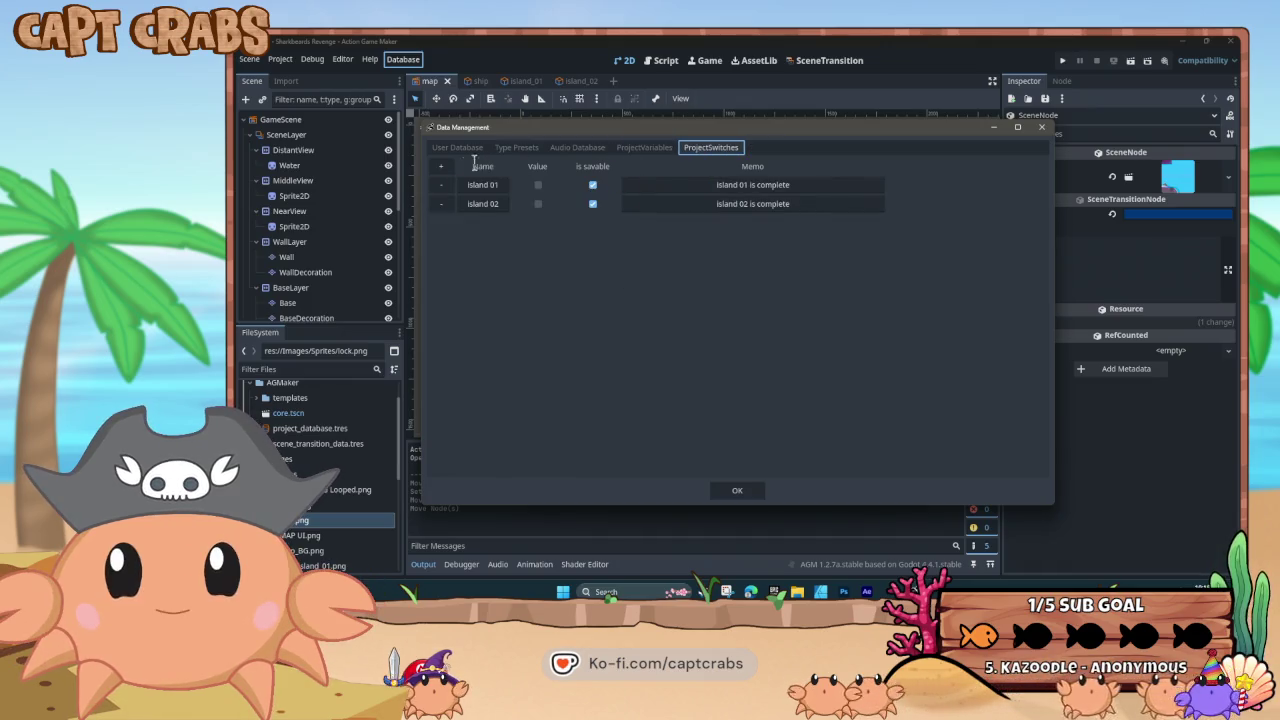
click(441, 166)
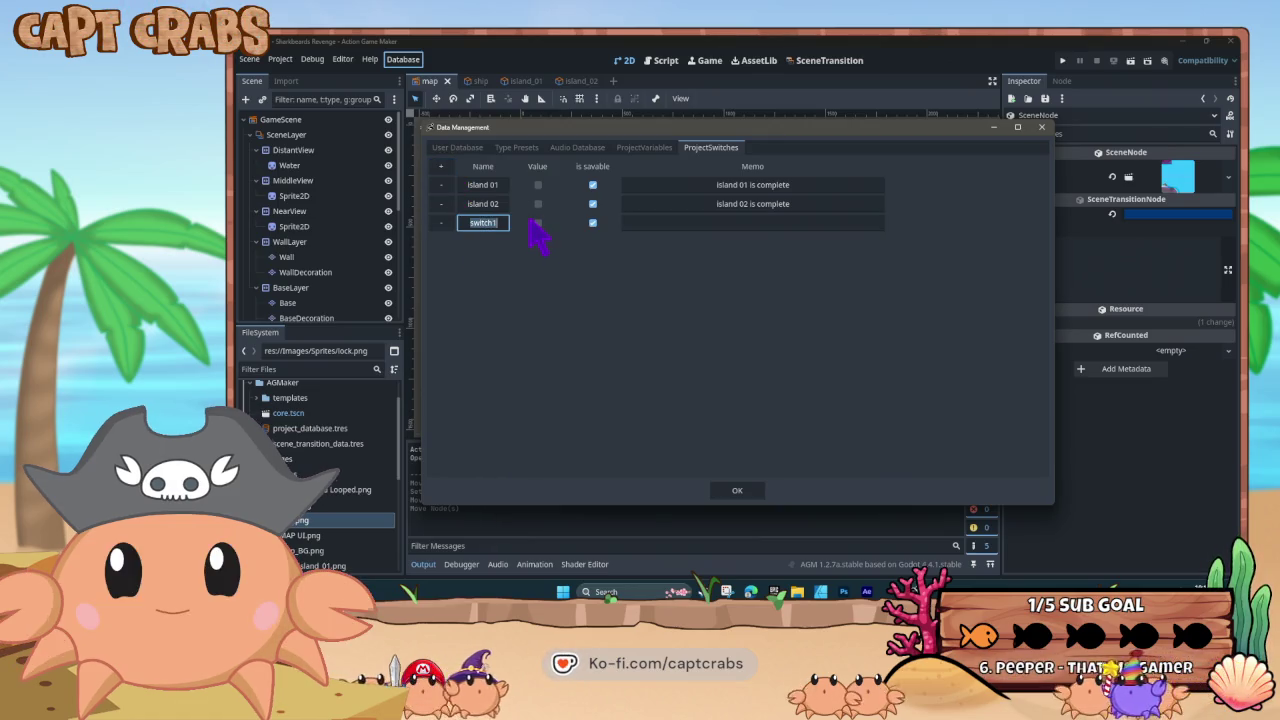
text(island 03)
key(Return)
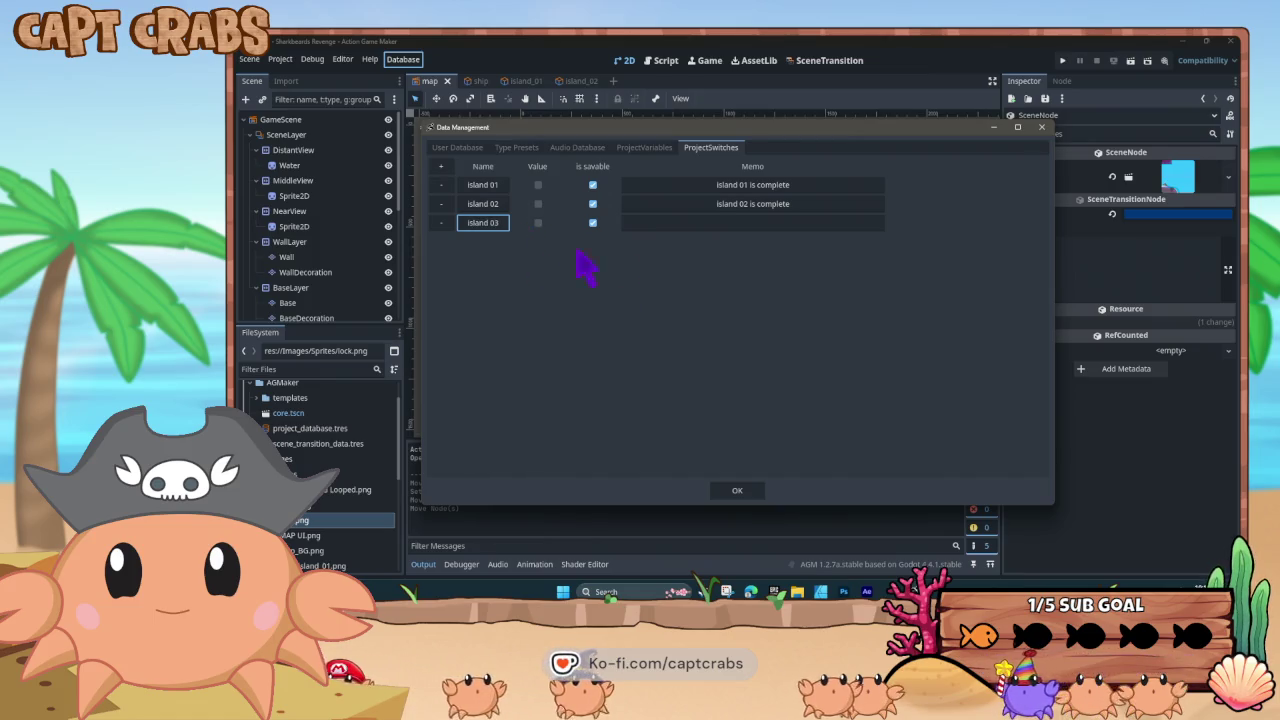
click(717, 222)
text(island )
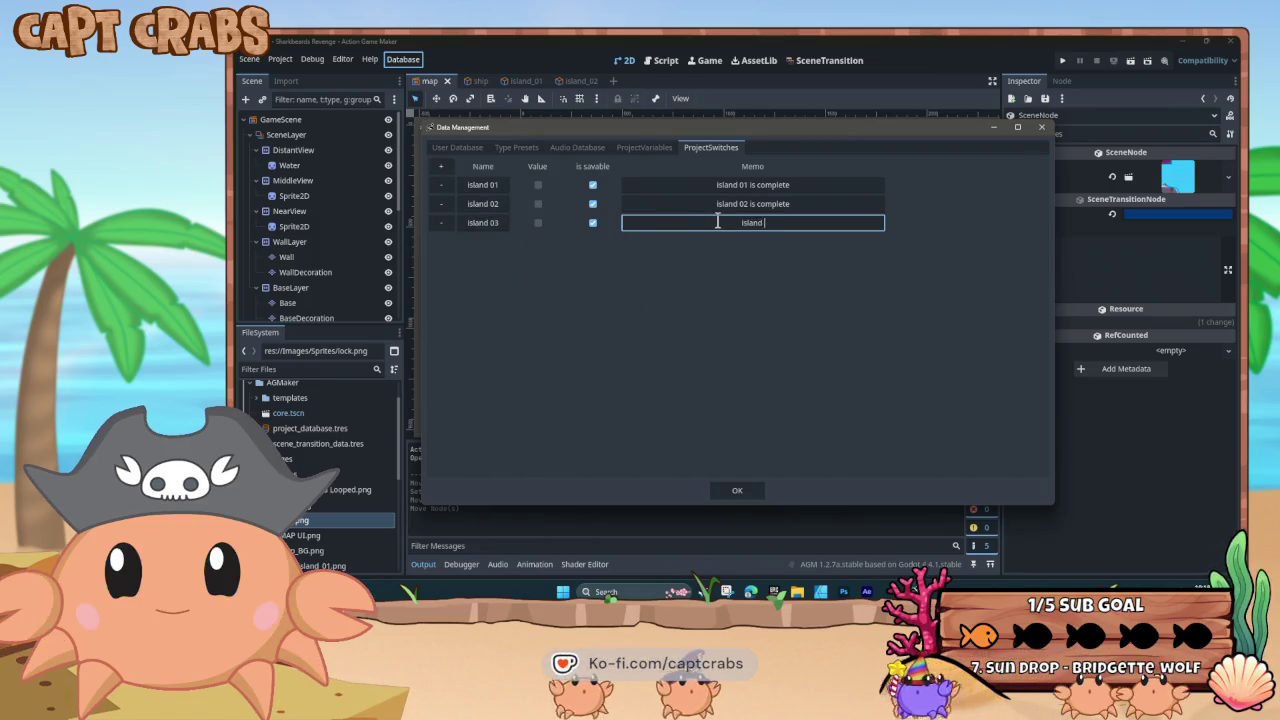
text(03 is complete)
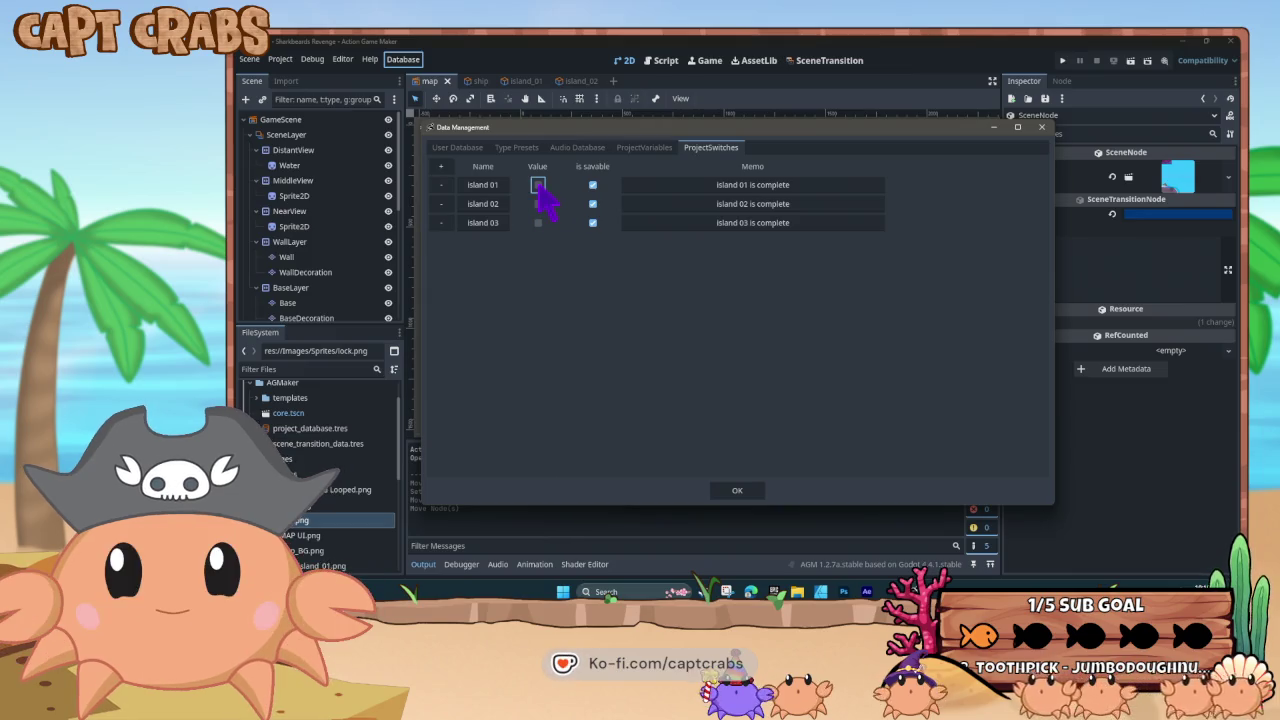
click(739, 491)
key(F5)
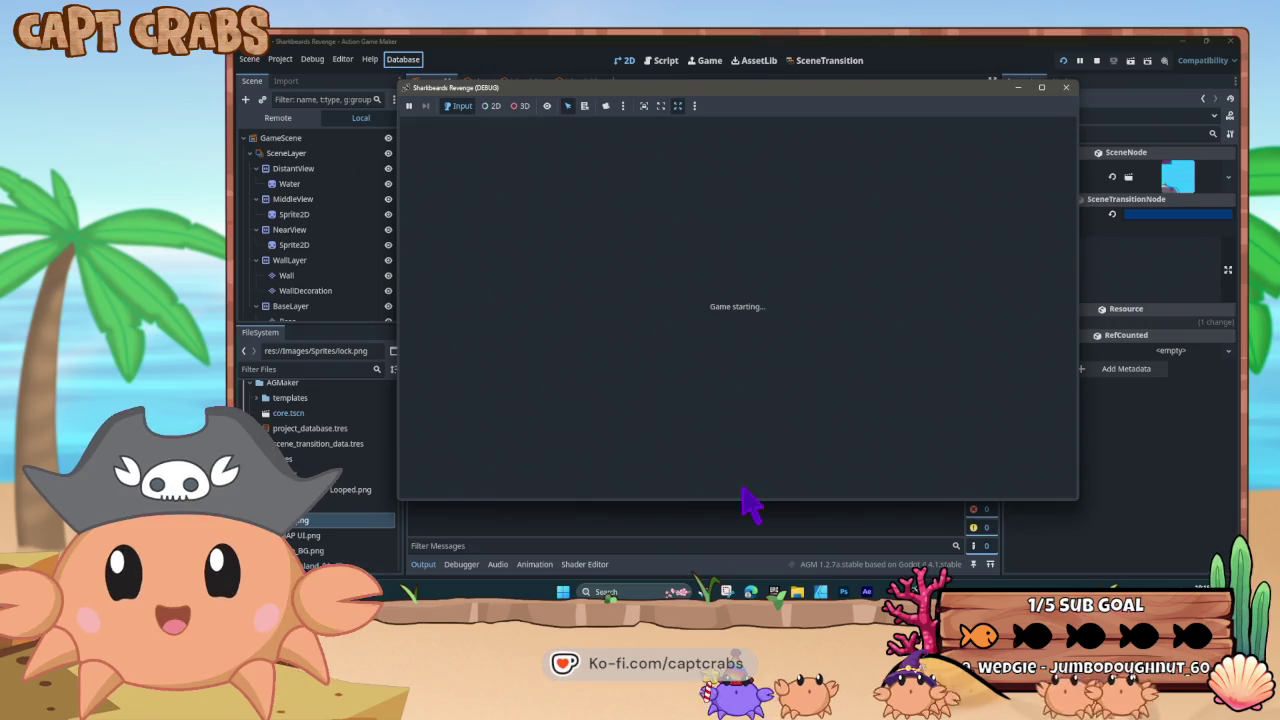
Sail the ship past Shipwreck Cove into open water, then stop the play test
key(Up)
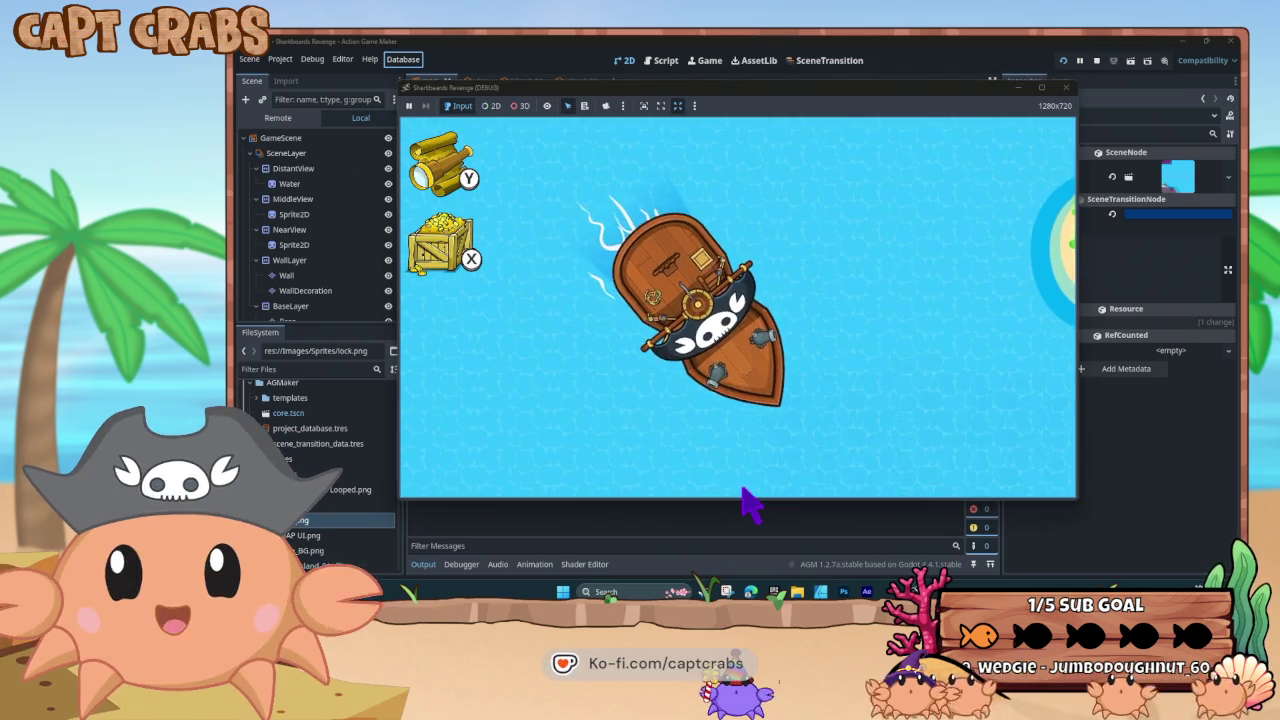
key(Down)
key(Left)
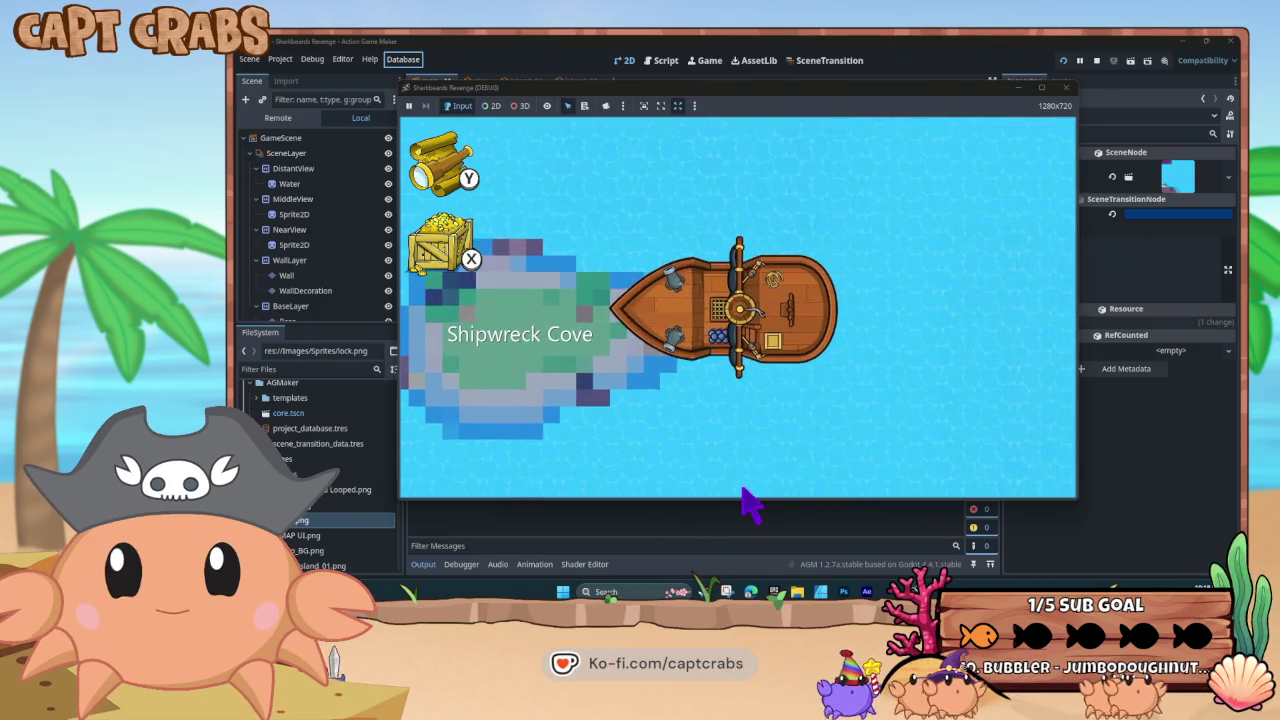
key(Up)
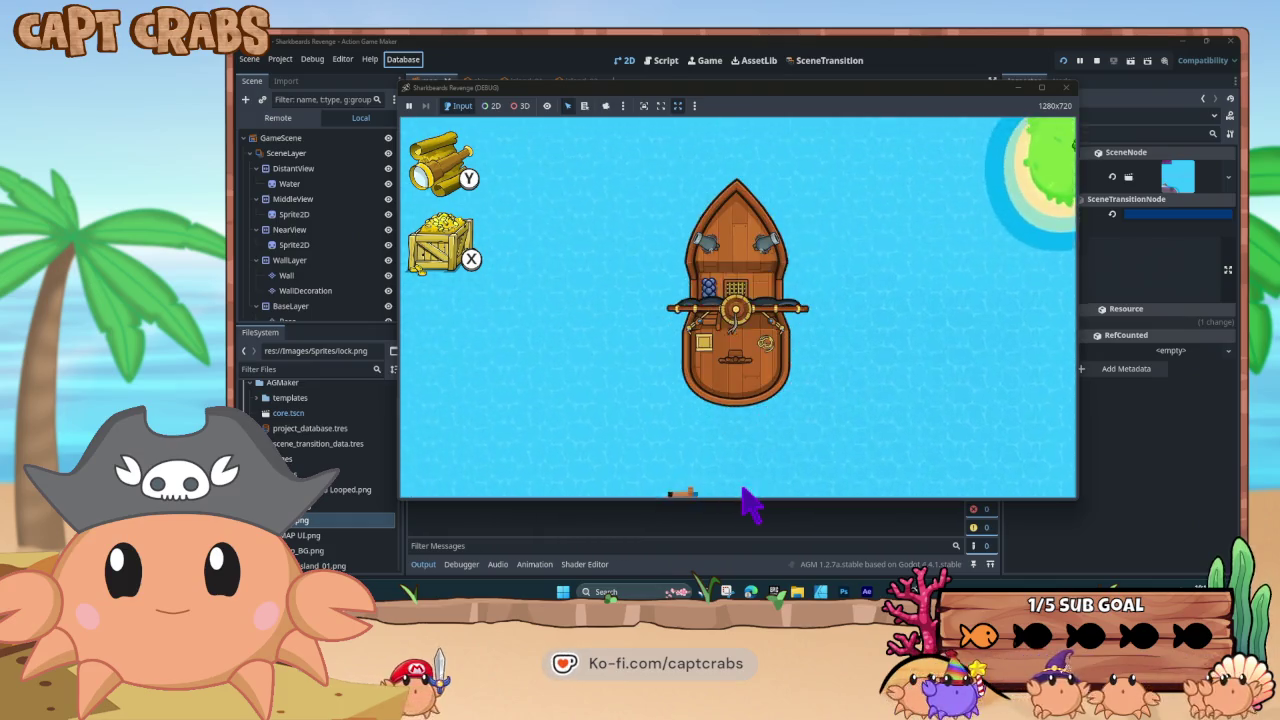
key(Right)
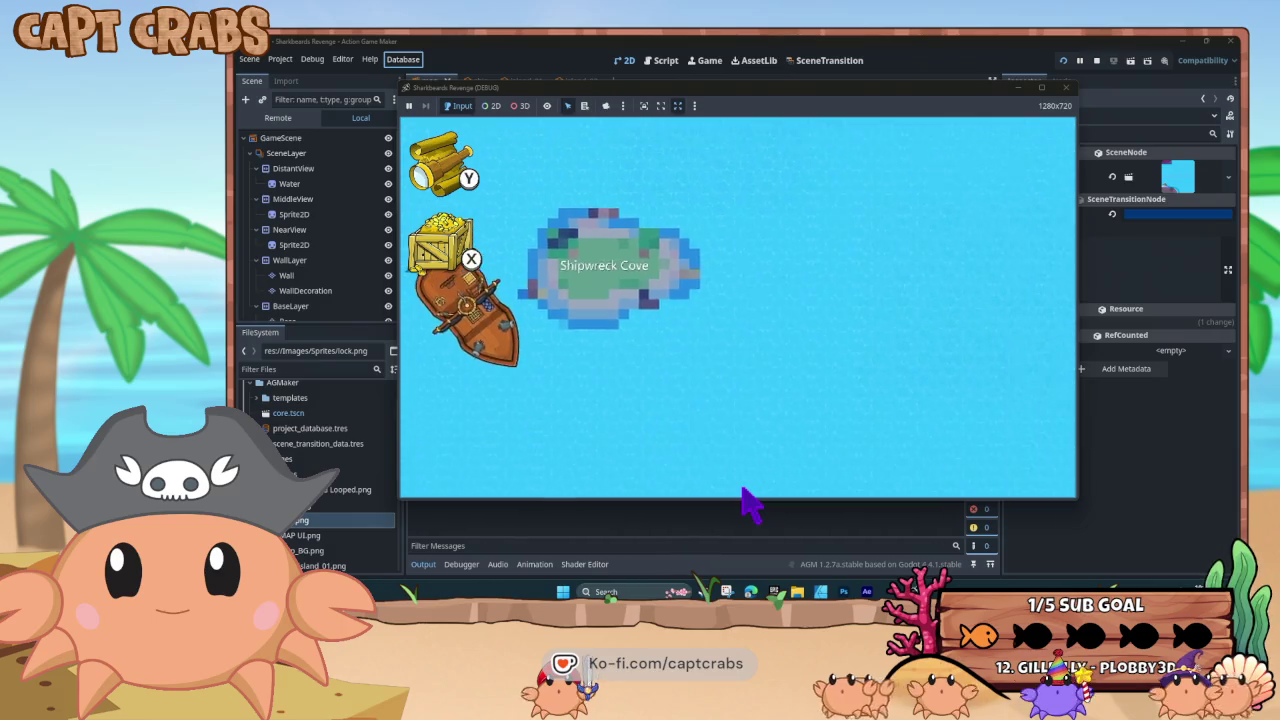
click(1066, 88)
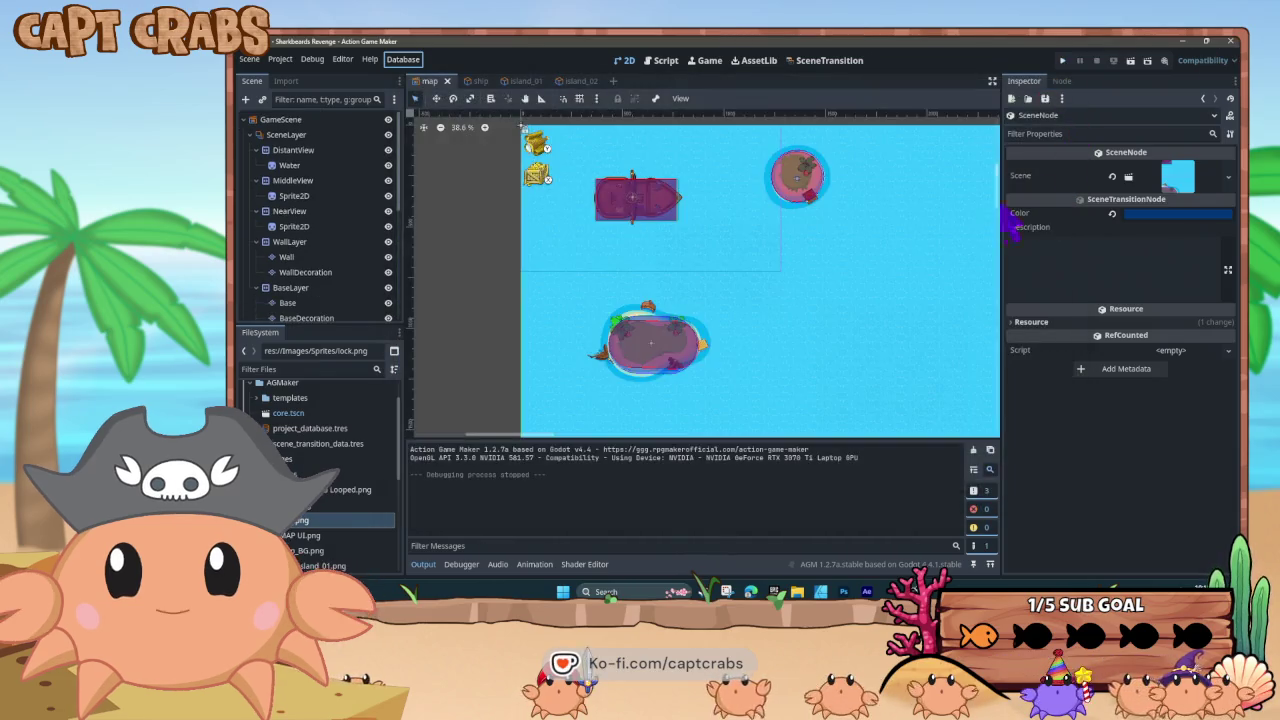
Switch island 01's Project Switch value off in Data Management and confirm
click(402, 60)
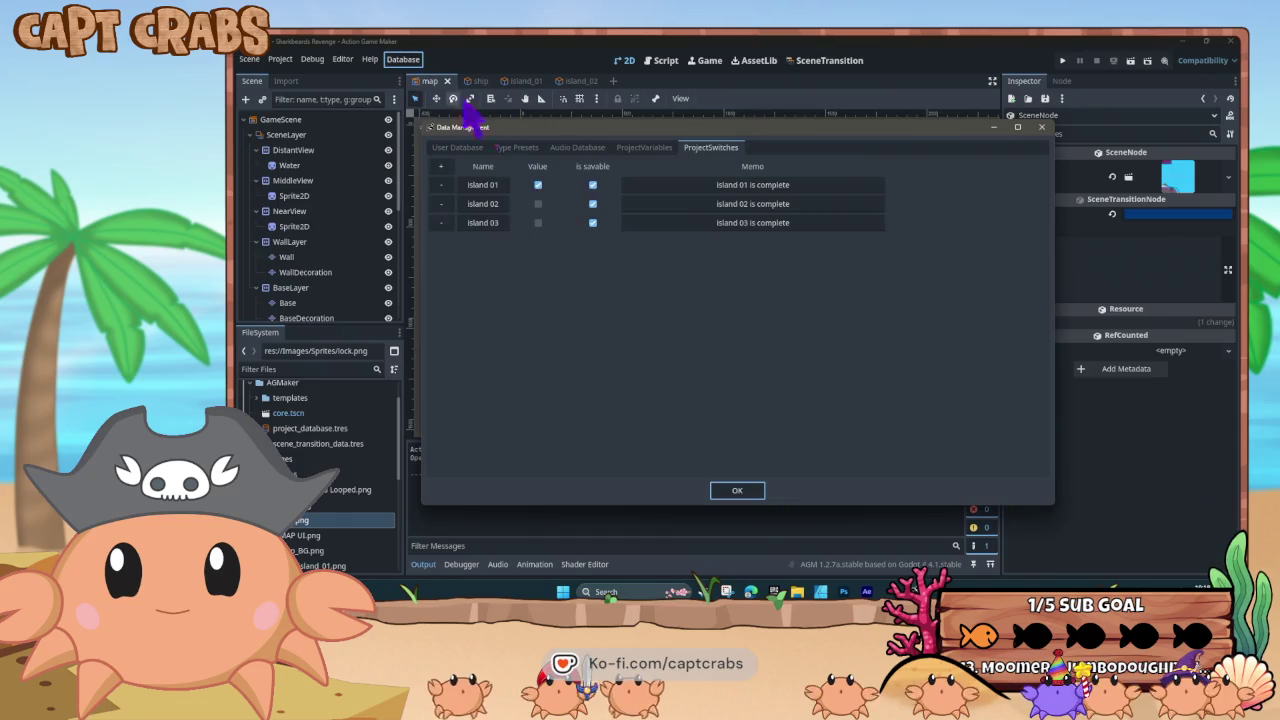
click(538, 185)
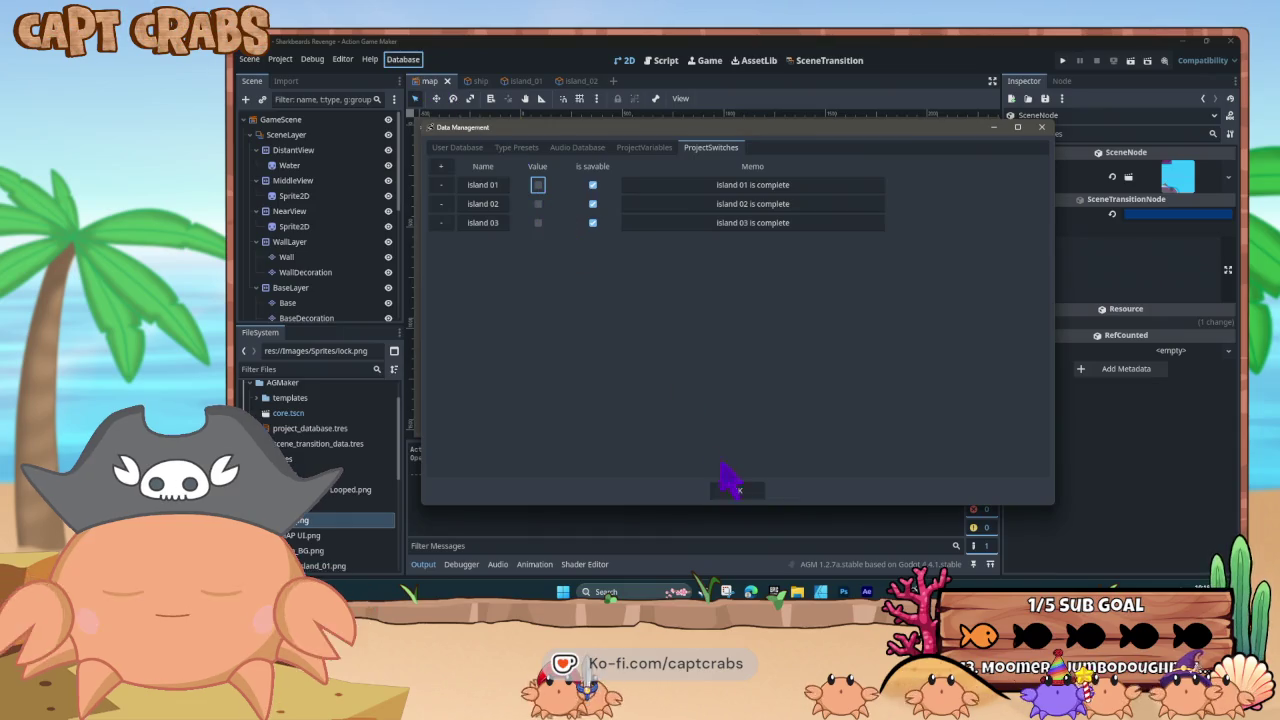
click(737, 490)
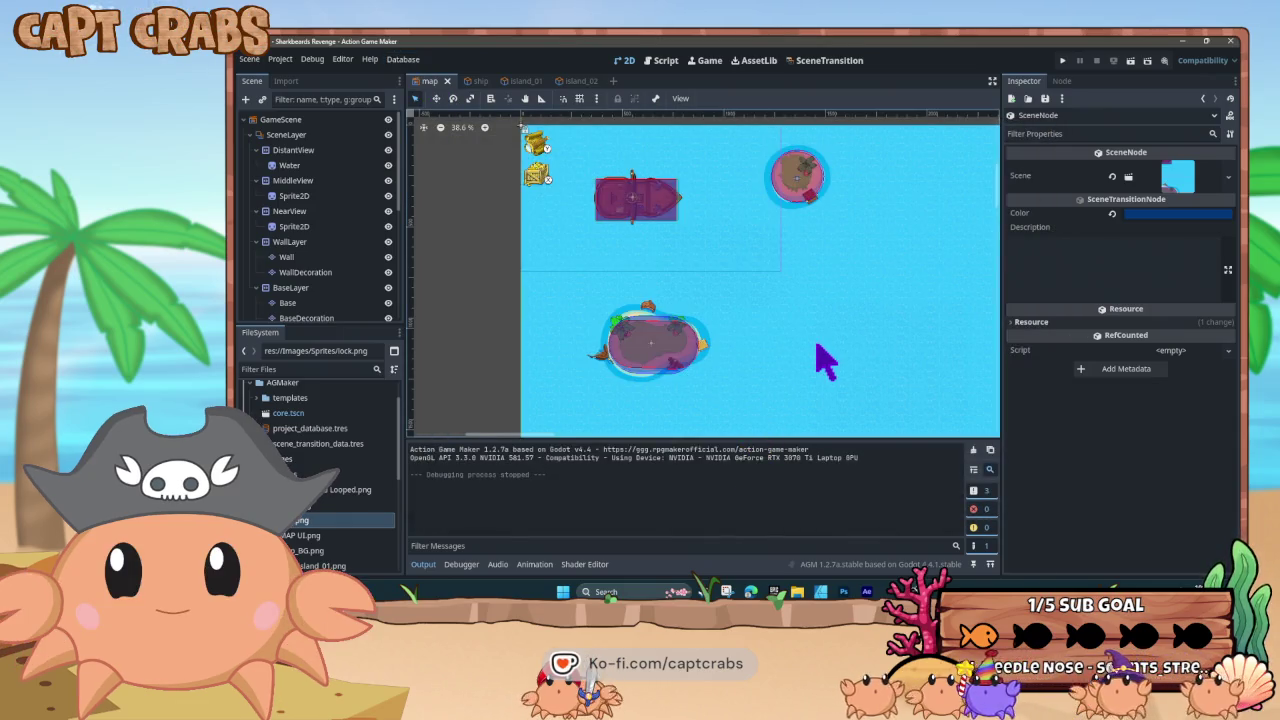
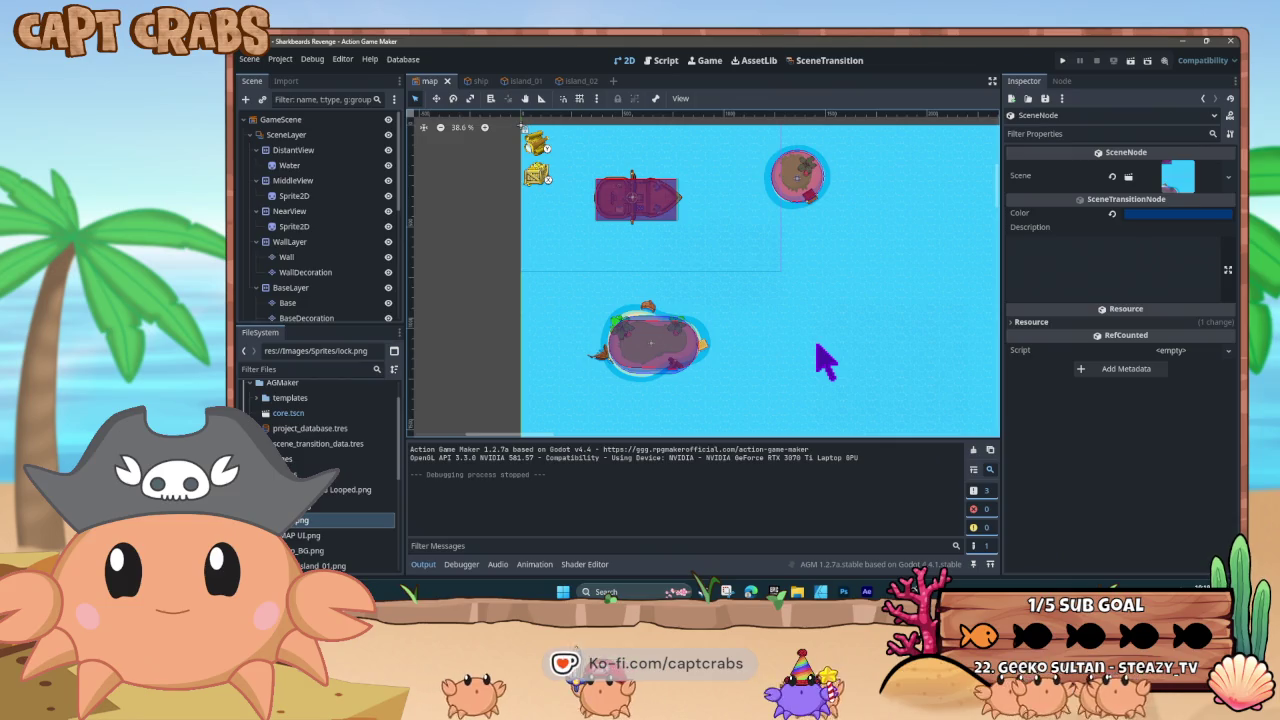
Test-run the game, steering the ship around toward the islands, then close it
key(F5)
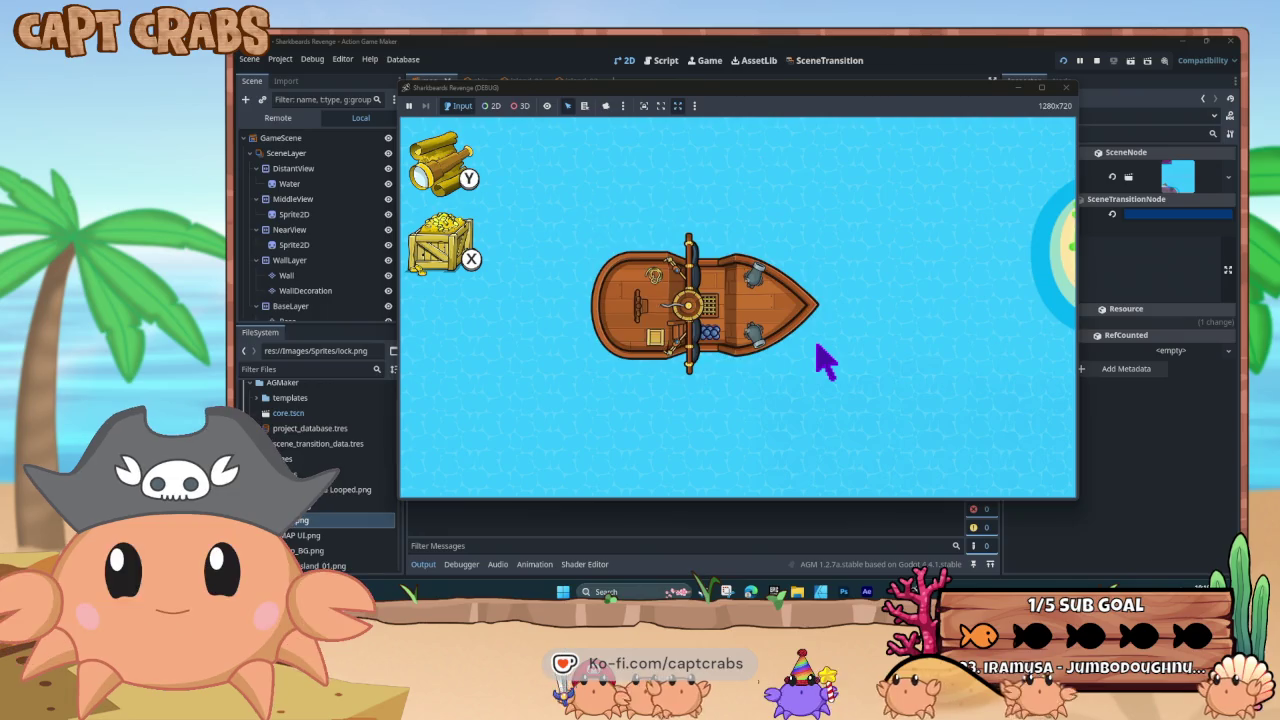
key(Right)
key(Up)
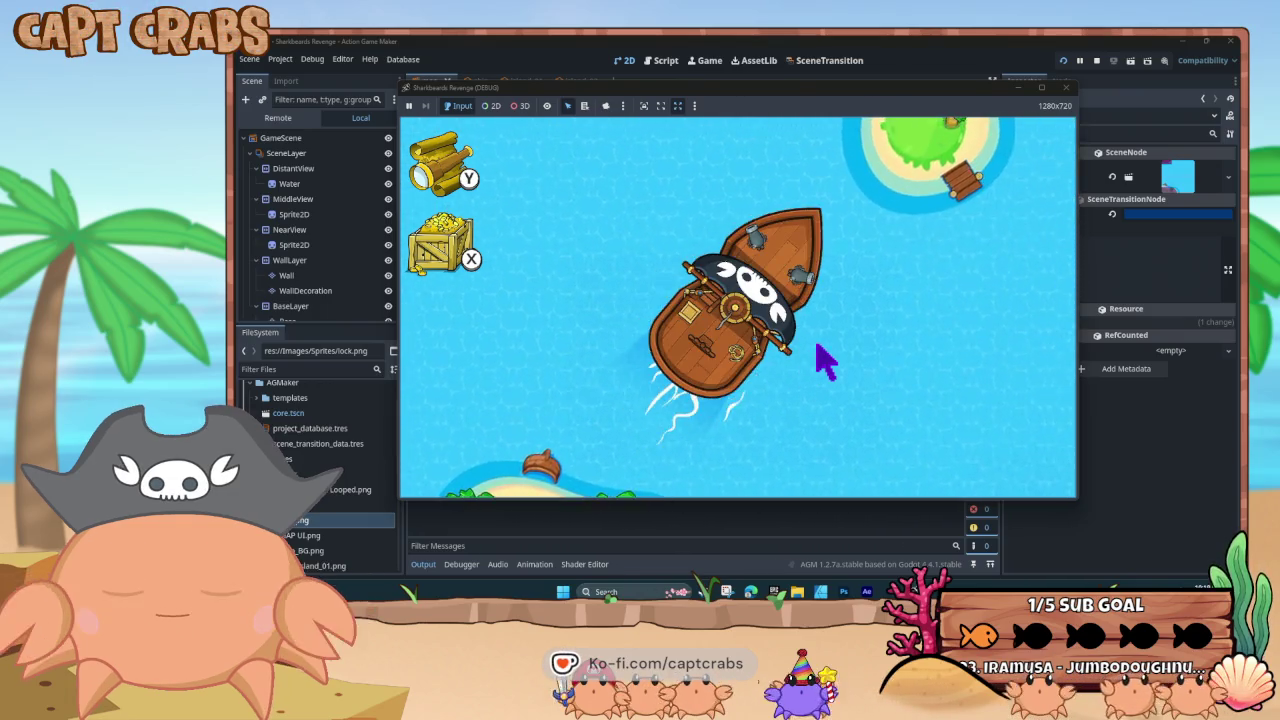
key(Left)
key(Up)
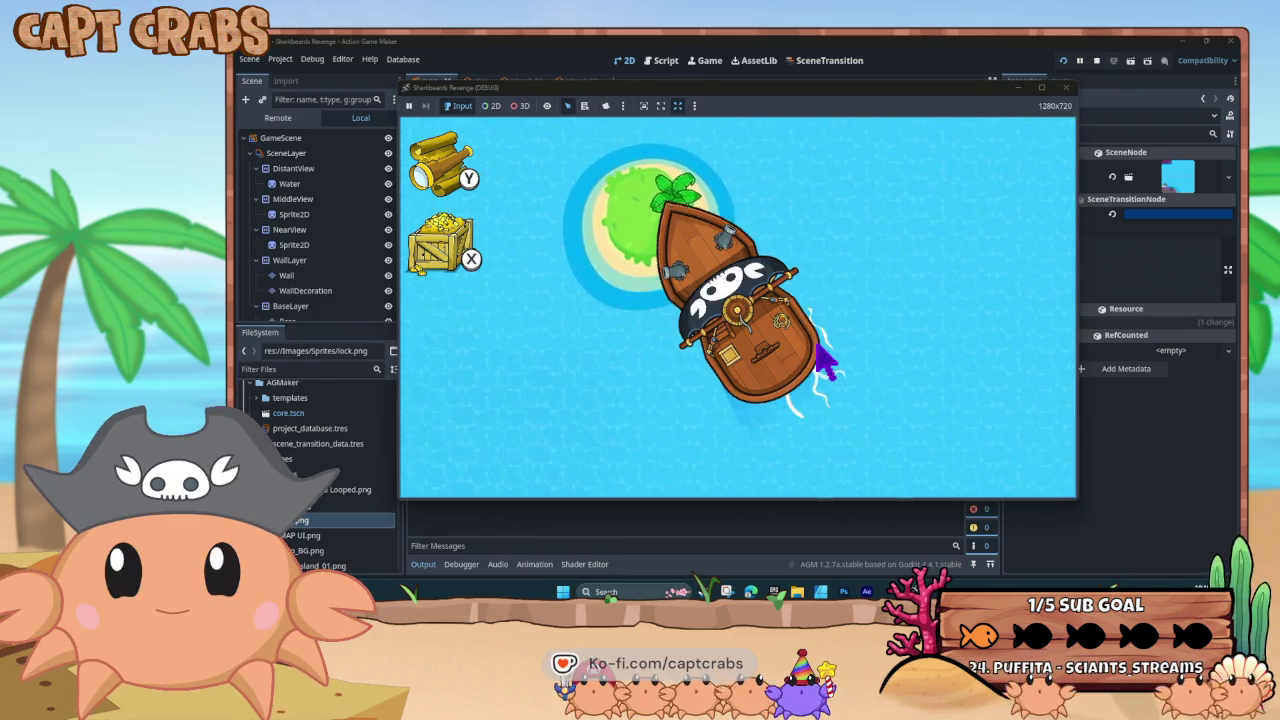
key(Down)
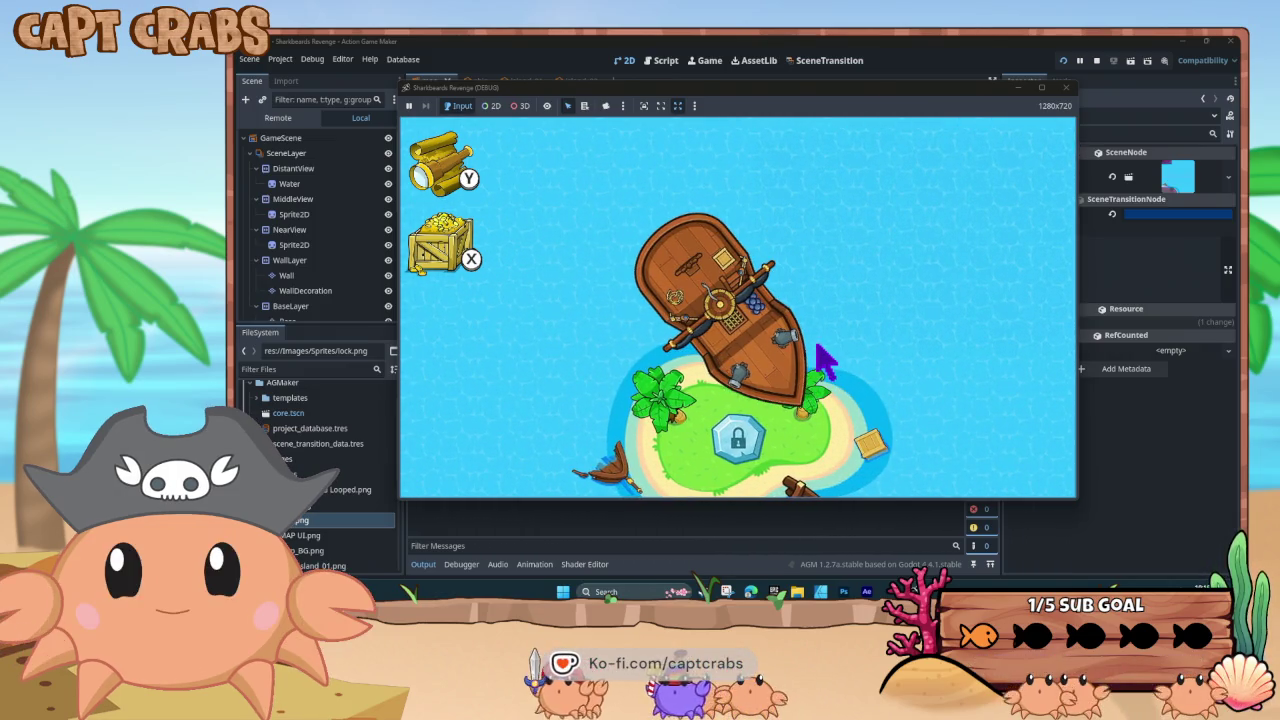
click(1066, 87)
Set the window viewport to 1920×1080 in Project Settings and relaunch the game
click(342, 60)
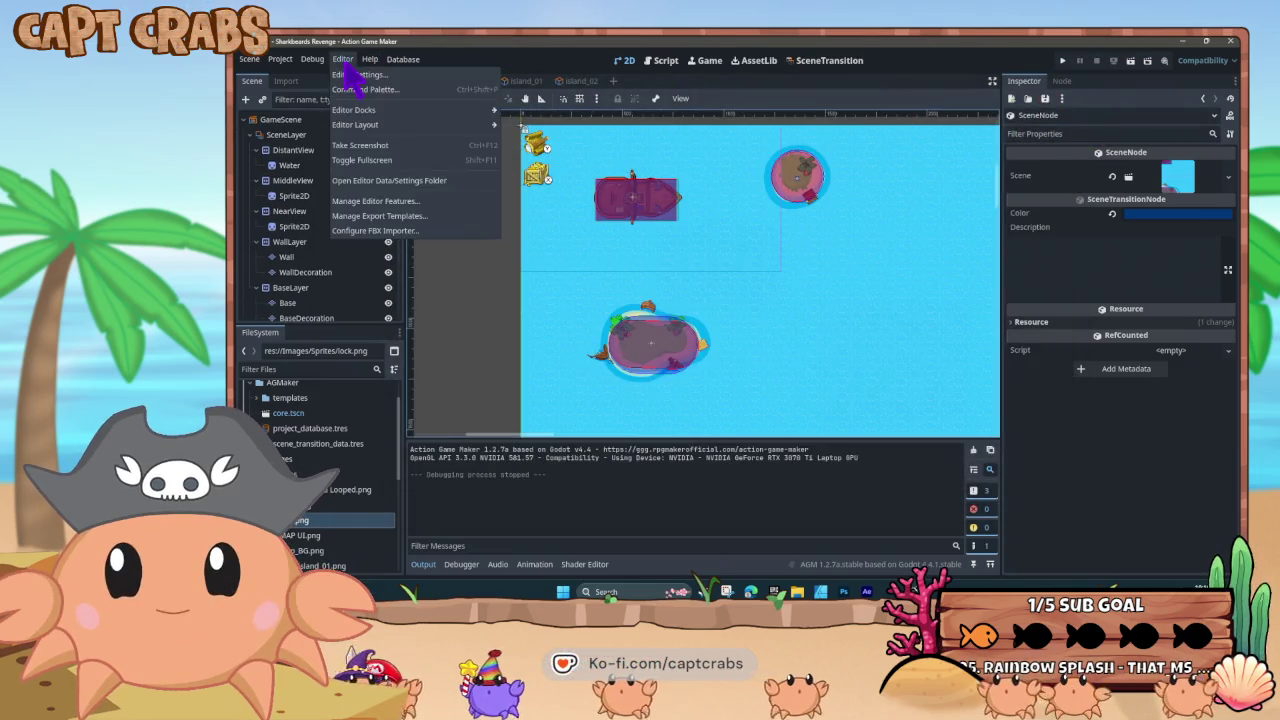
click(282, 62)
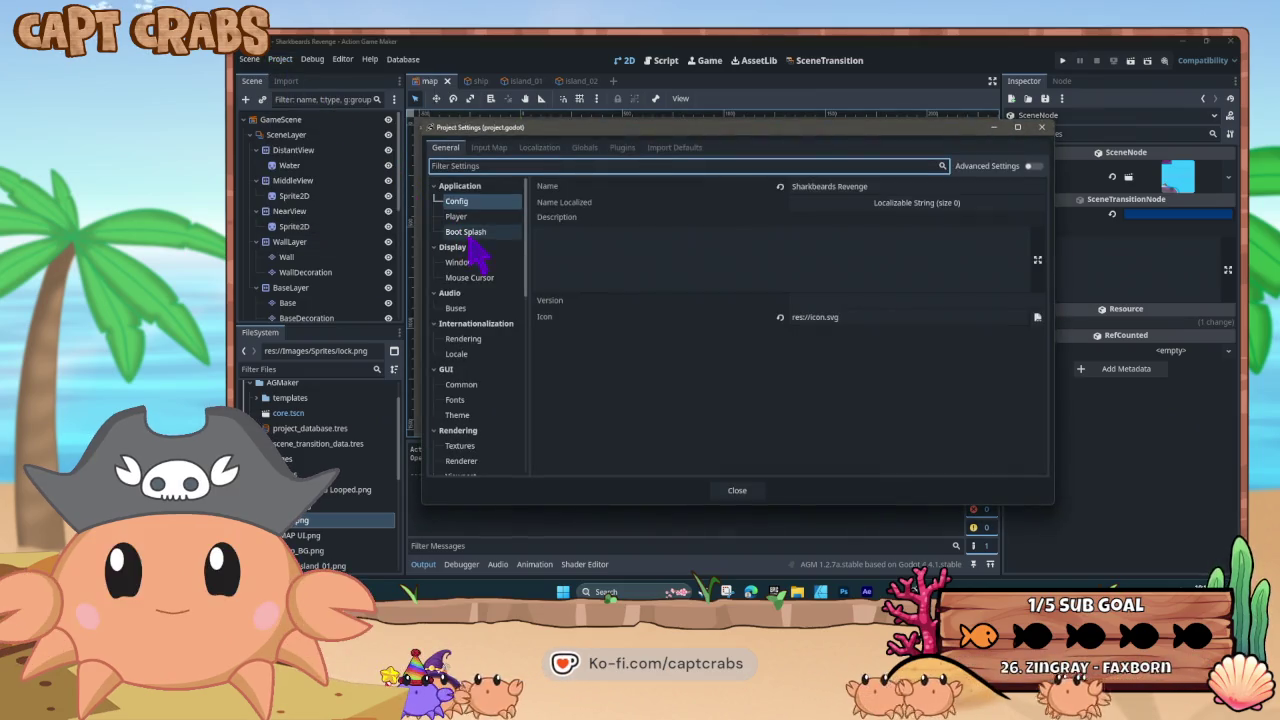
click(482, 264)
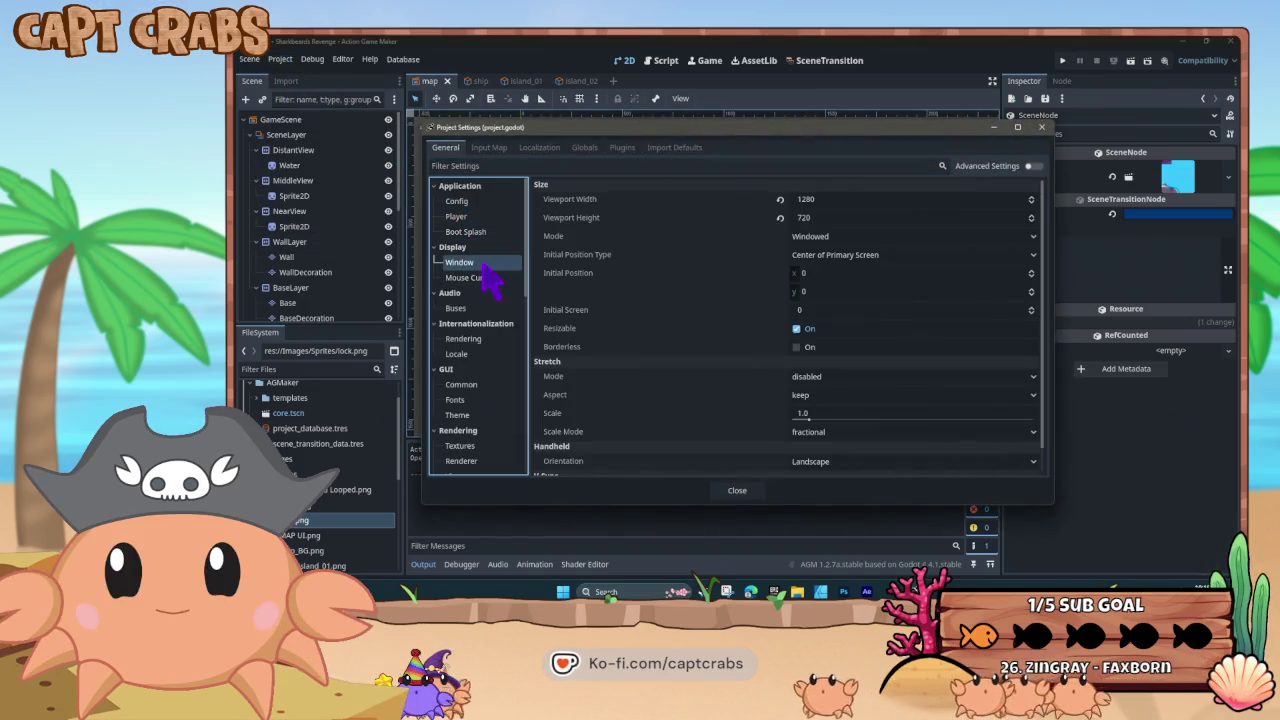
click(825, 200)
text(20)
key(Tab)
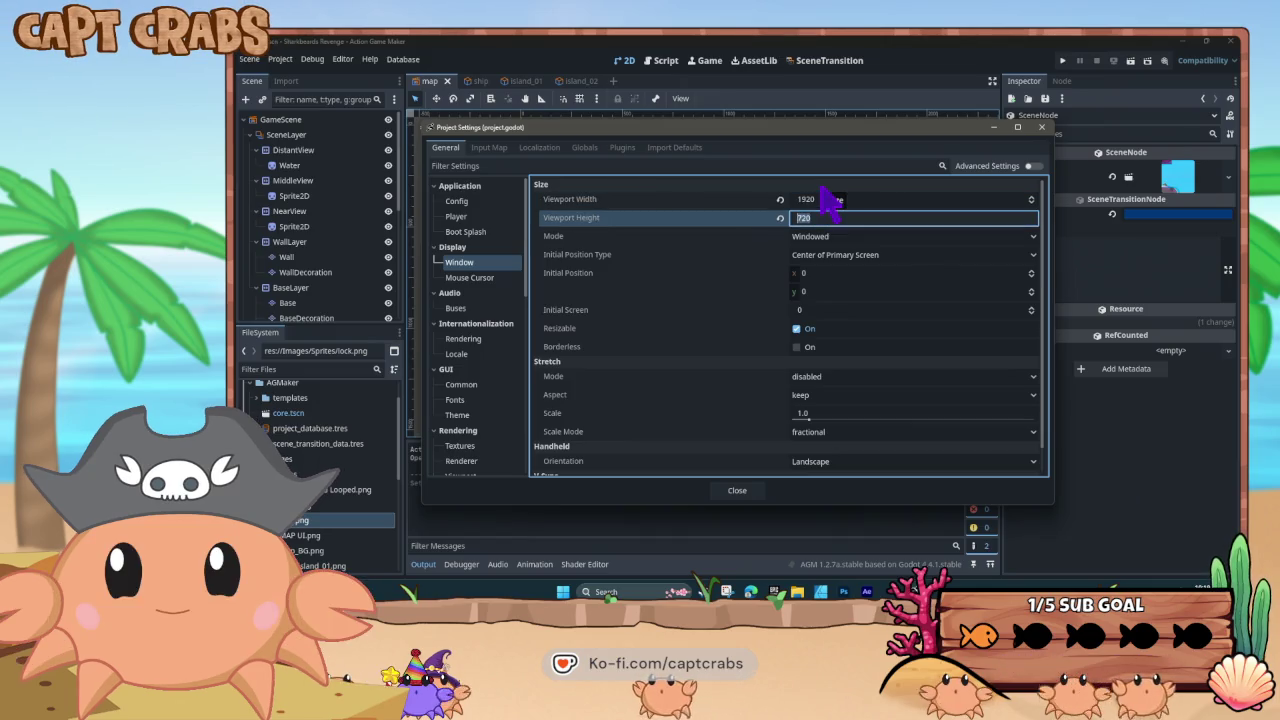
click(737, 492)
key(F5)
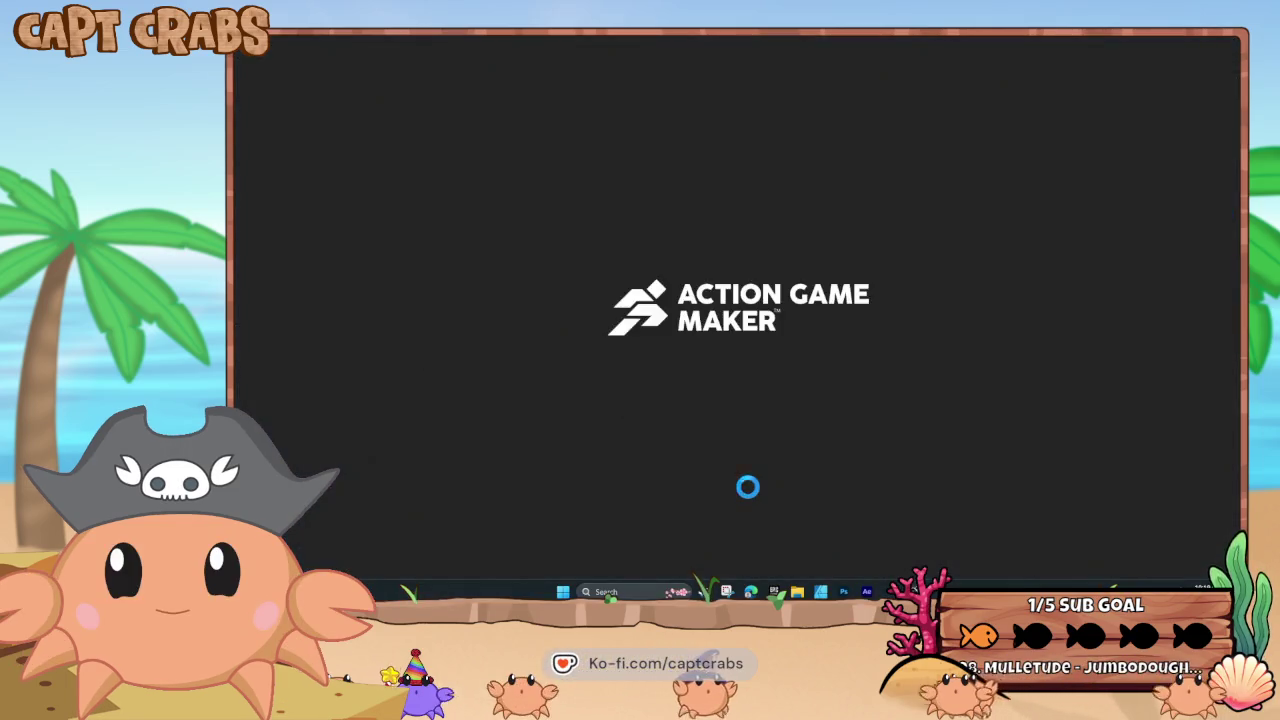
Sail right and north to Crab Island, turn back down-right and left, then close the game
key(Up)
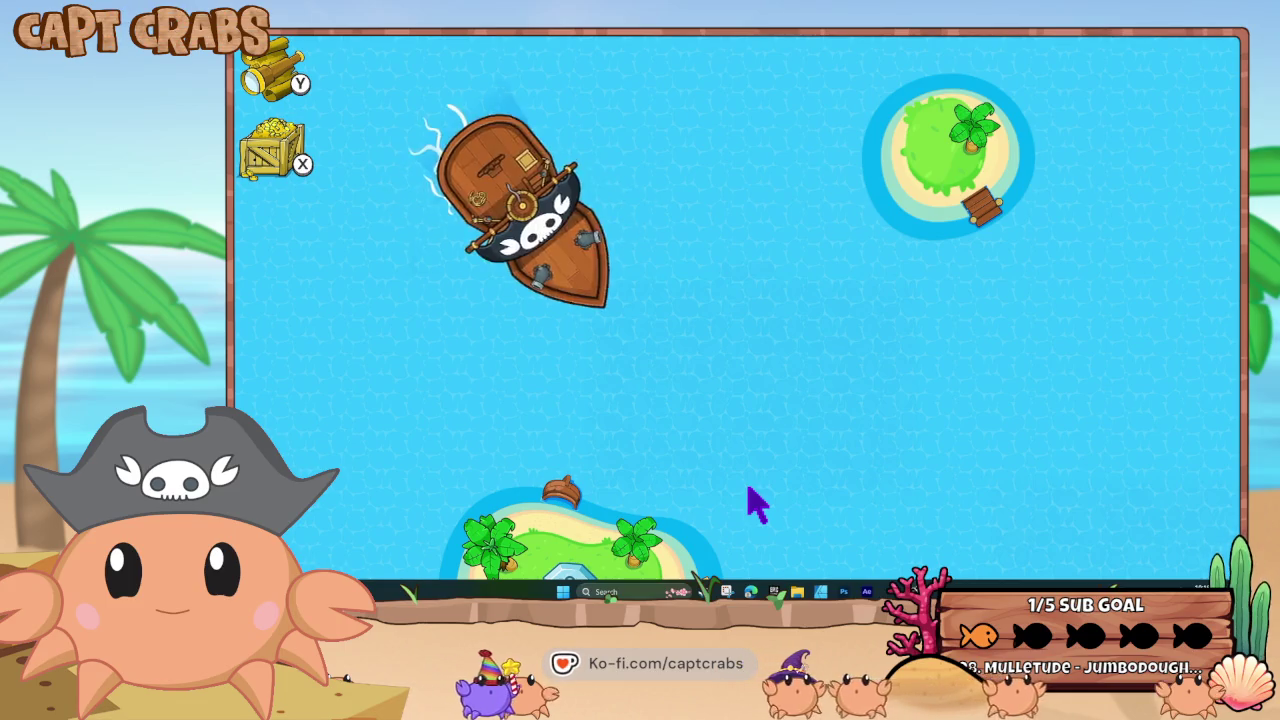
key(Right)
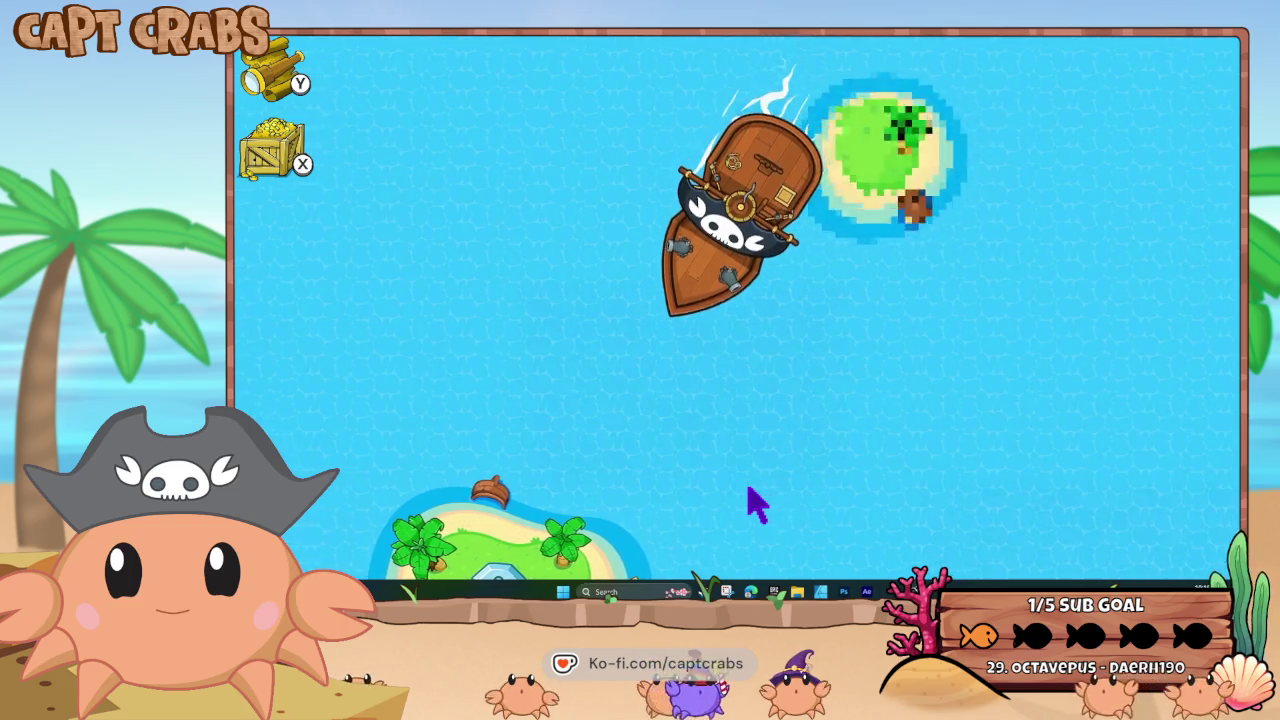
key(Right)
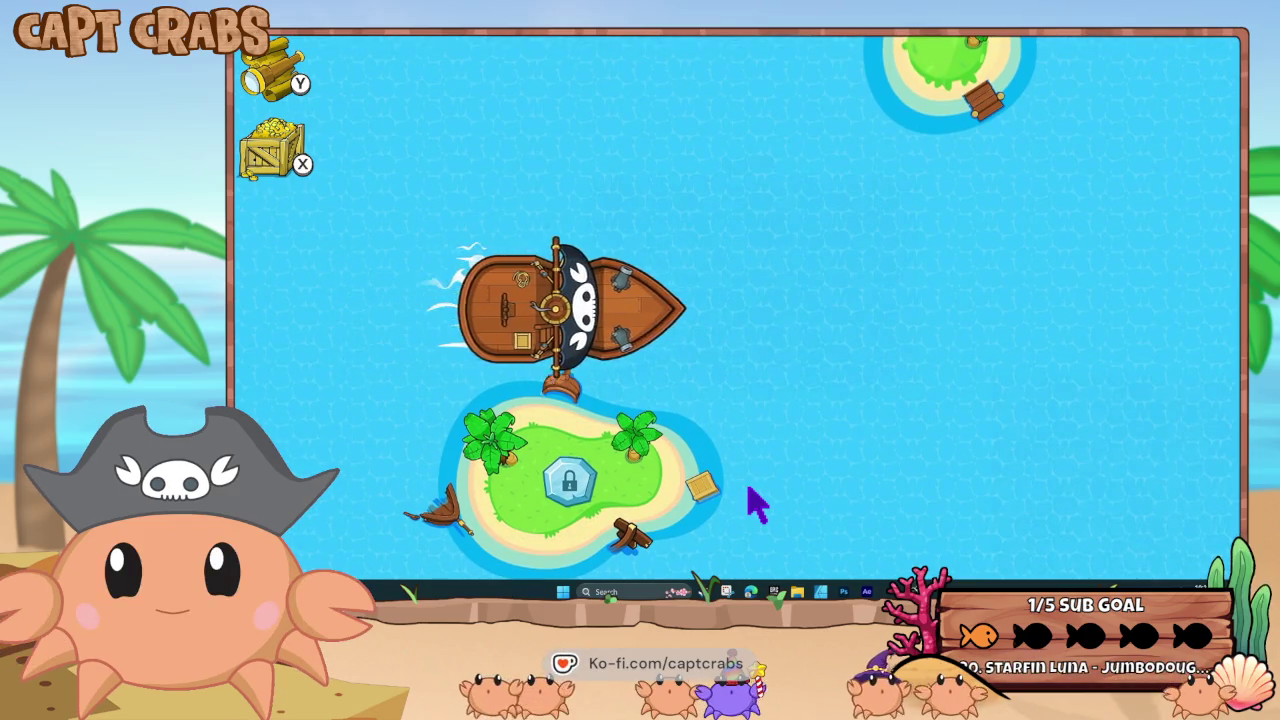
key(Up)
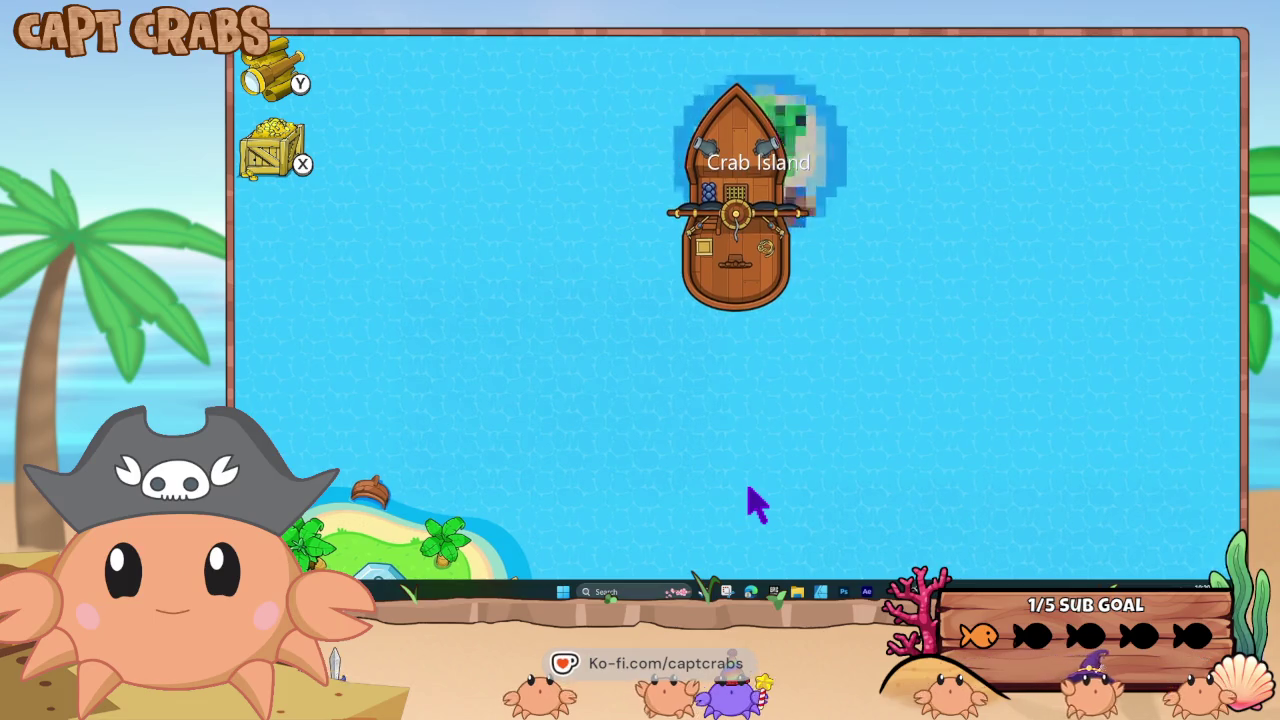
key(Down)
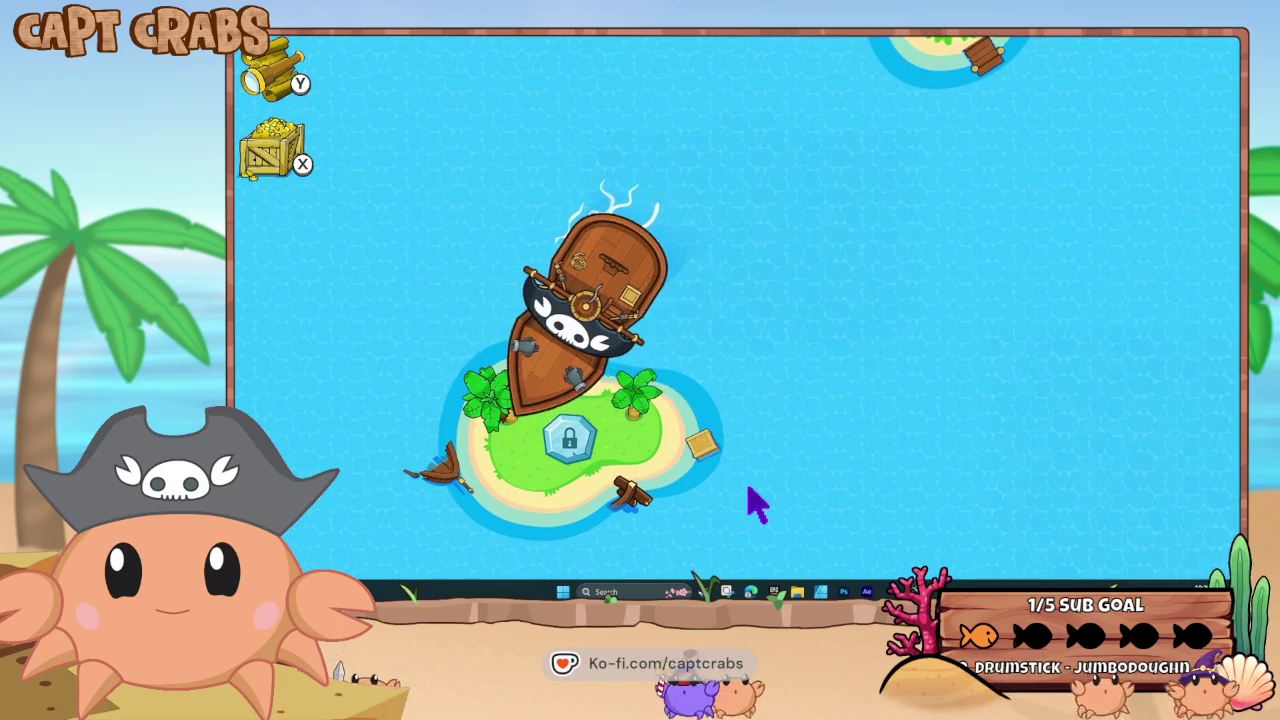
key(Right)
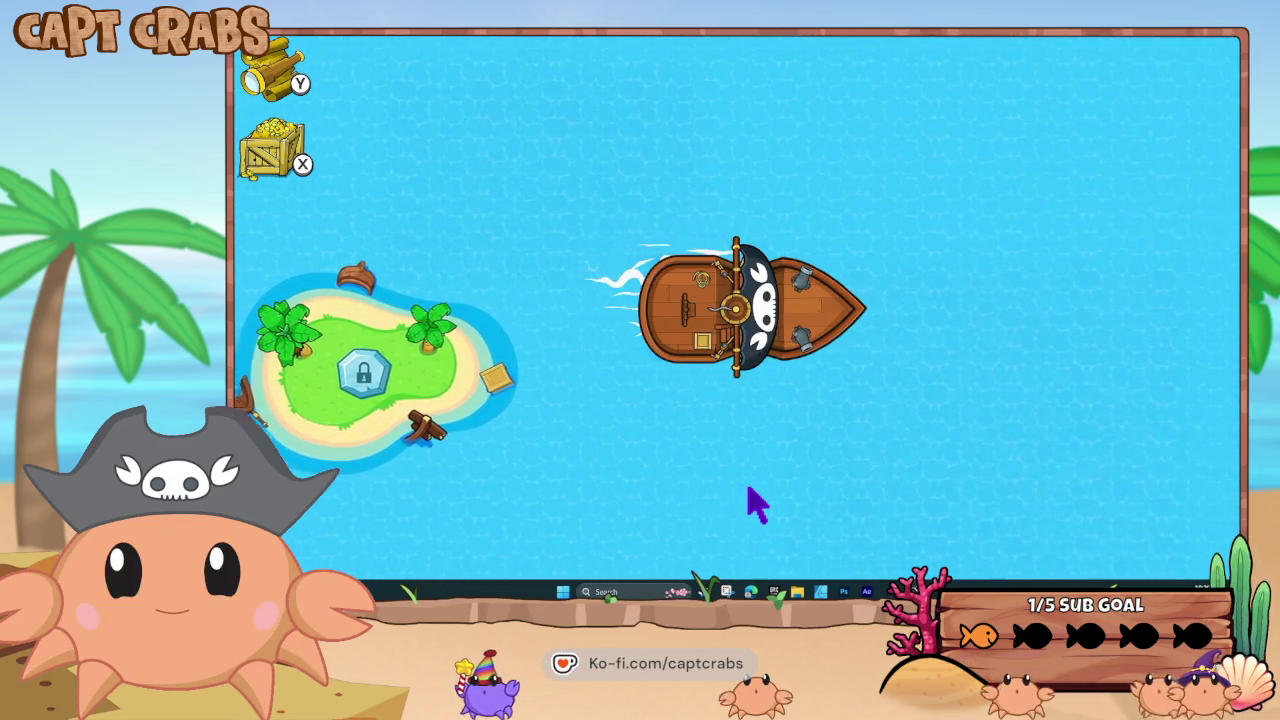
key(Left)
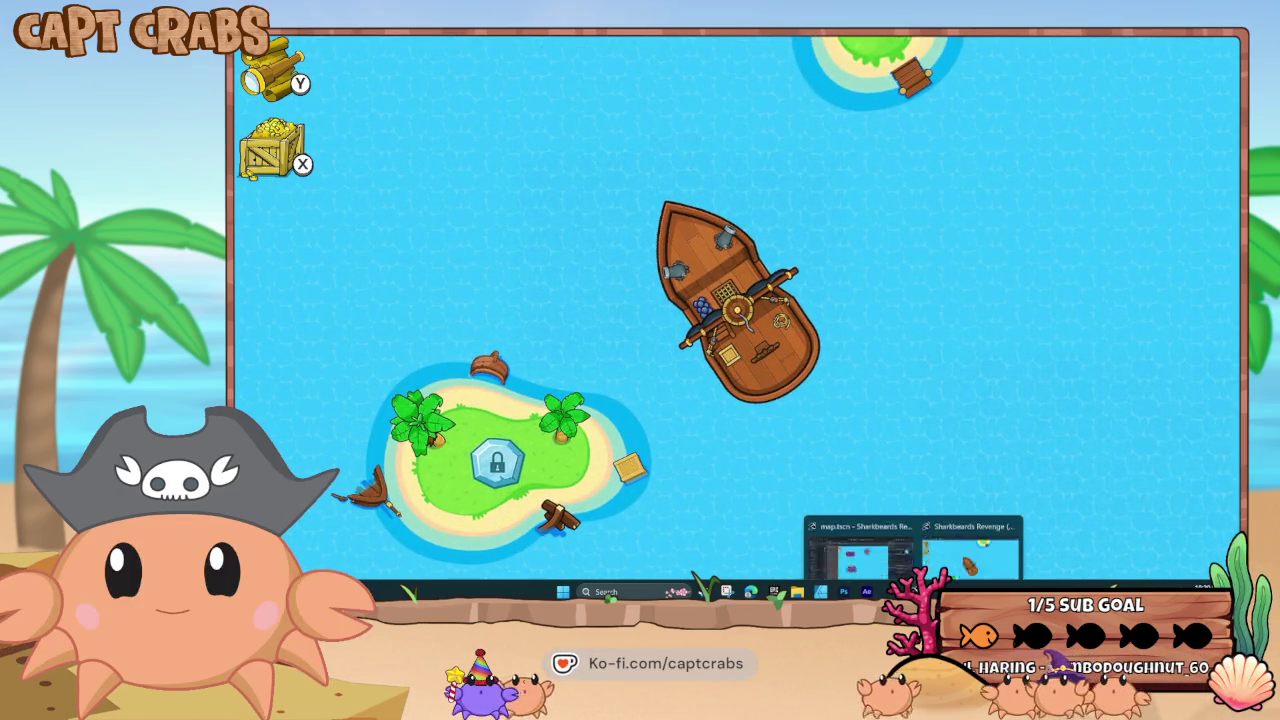
click(955, 568)
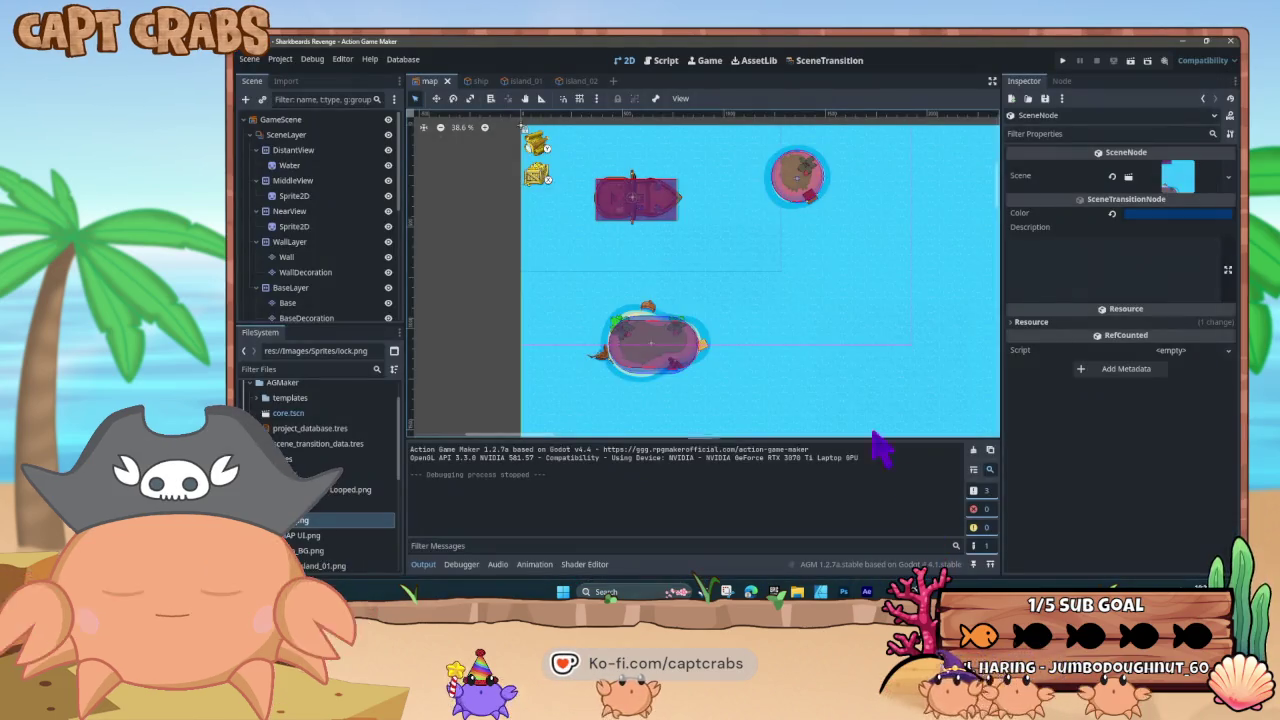